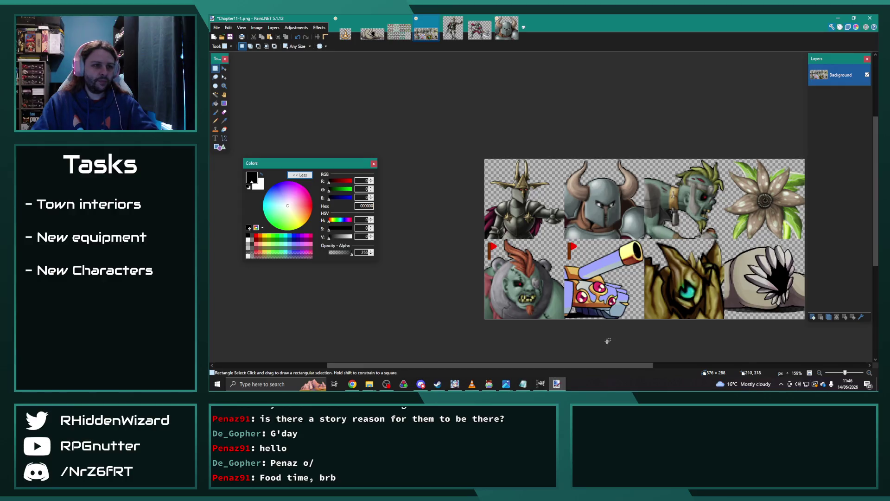
- Close the untitled image without saving, then drop a sprite file onto Paint.NET
{"action": "scroll", "coordinate": [533, 186], "scroll_direction": "right", "scroll_amount": 3}
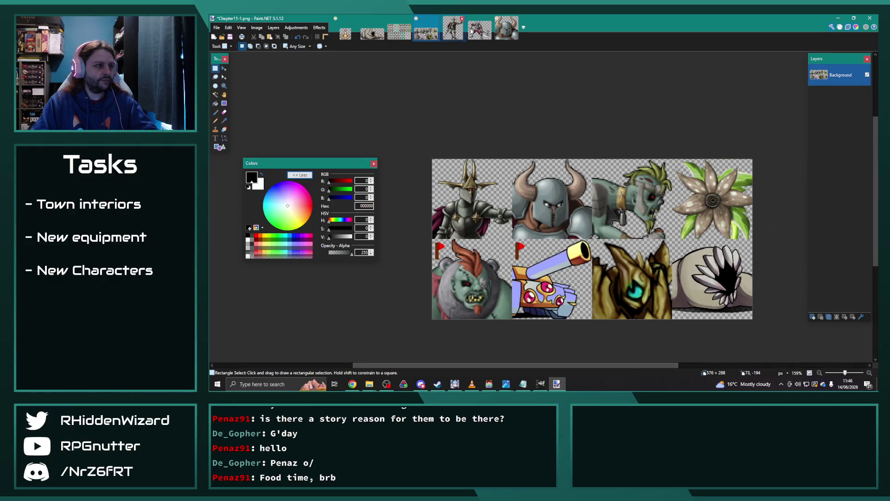
{"action": "left_click", "coordinate": [489, 22]}
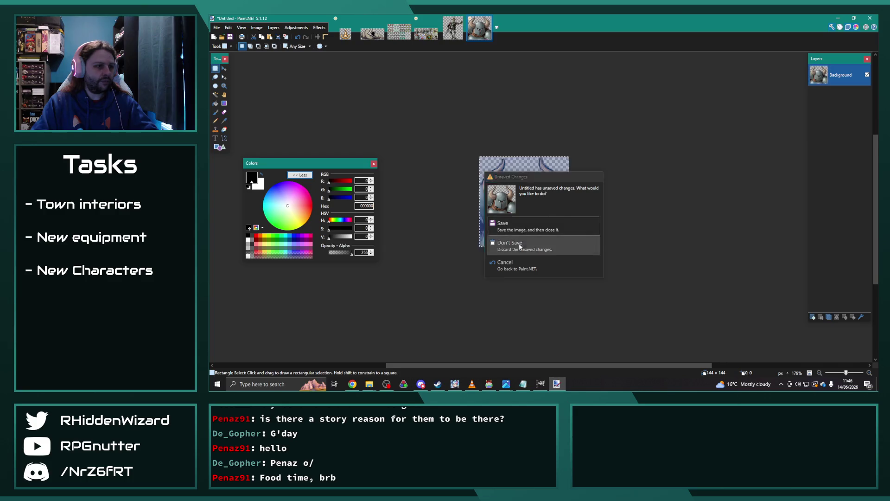
{"action": "left_click", "coordinate": [534, 242]}
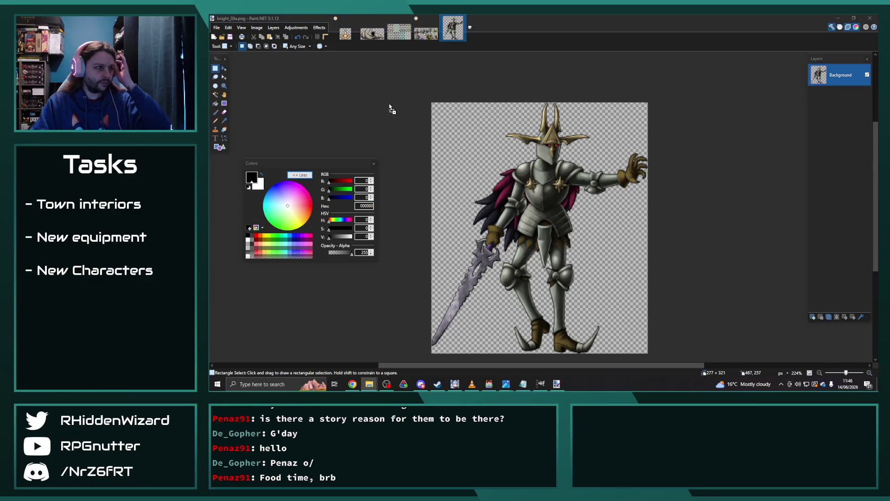
{"action": "left_click_drag", "start_coordinate": [391, 109], "coordinate": [429, 164]}
- Open thief_10_edit.png and place a fixed 72×72 selection over the thief's head
{"action": "left_click", "coordinate": [518, 199]}
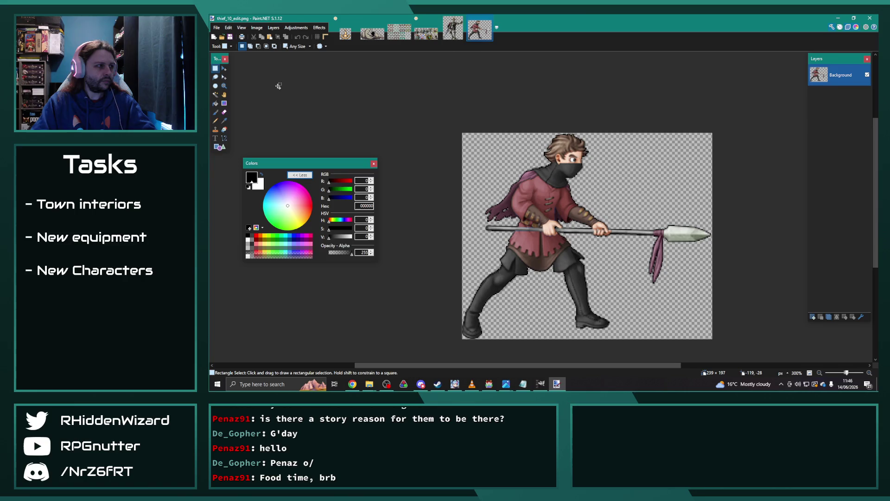
{"action": "left_click", "coordinate": [222, 68]}
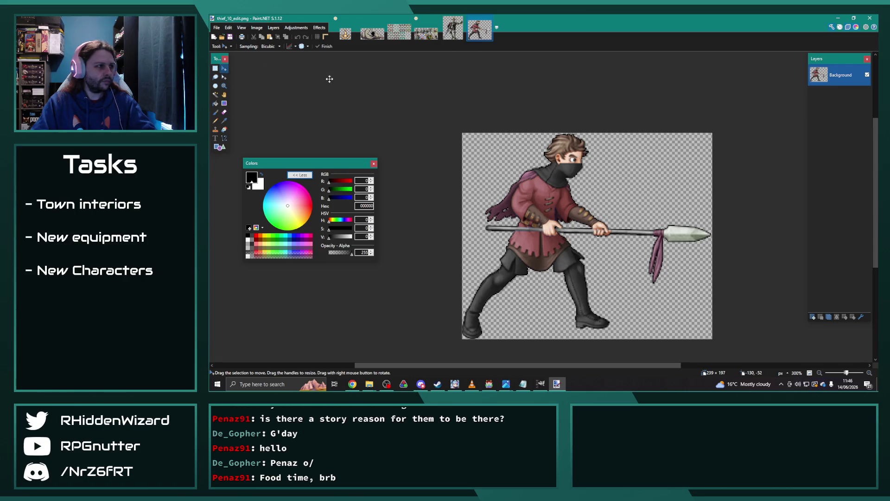
{"action": "left_click", "coordinate": [215, 68]}
{"action": "left_click_drag", "start_coordinate": [559, 141], "coordinate": [582, 163]}
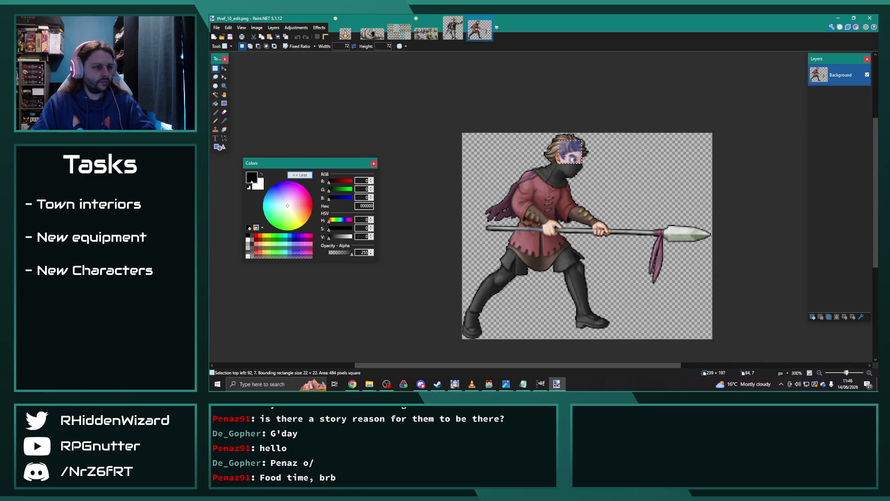
{"action": "left_click", "coordinate": [297, 47]}
{"action": "left_click_drag", "start_coordinate": [548, 139], "coordinate": [526, 115]}
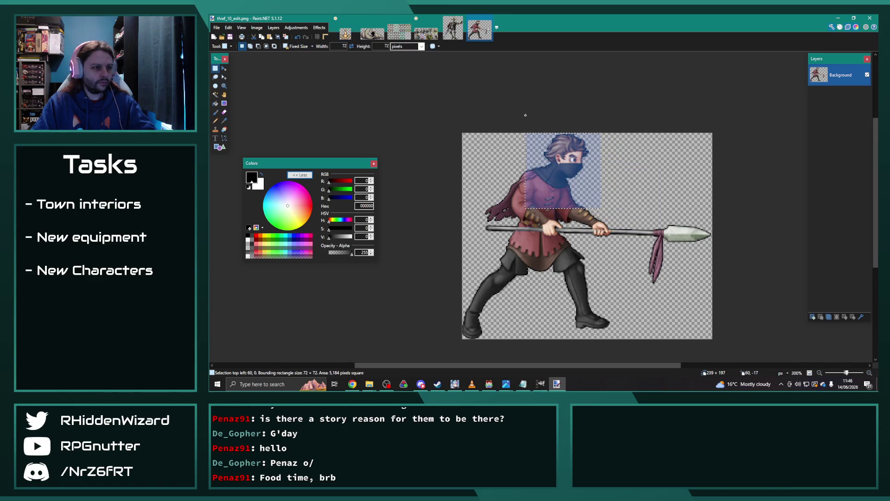
{"action": "left_click", "coordinate": [528, 116]}
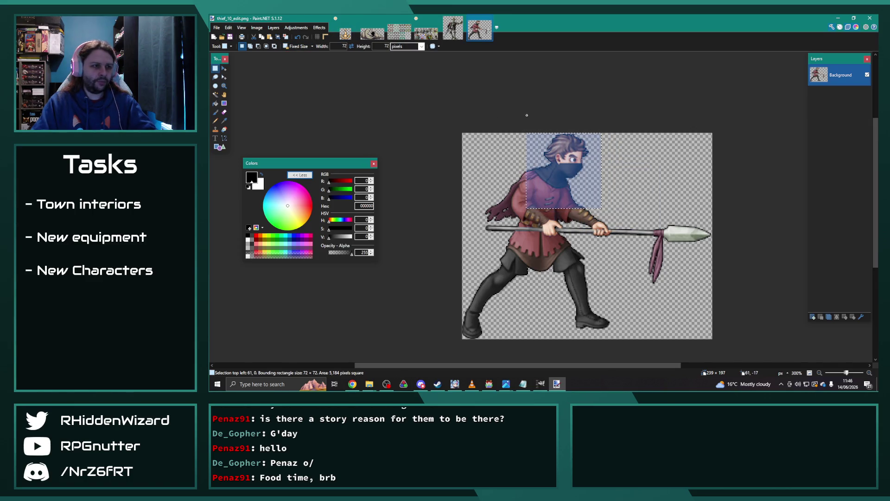
- Copy the head crop and paste it into a new 72×72 image
{"action": "left_click", "coordinate": [216, 27]}
{"action": "left_click", "coordinate": [216, 28]}
{"action": "key", "text": "ctrl+n"}
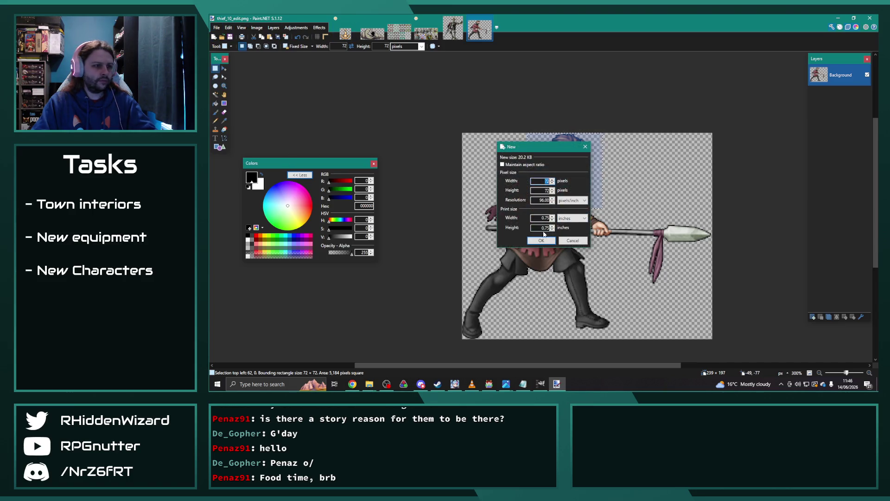
{"action": "left_click", "coordinate": [542, 243]}
{"action": "key", "text": "ctrl+v"}
{"action": "scroll", "coordinate": [537, 213], "scroll_direction": "up", "scroll_amount": 3, "text": "ctrl"}
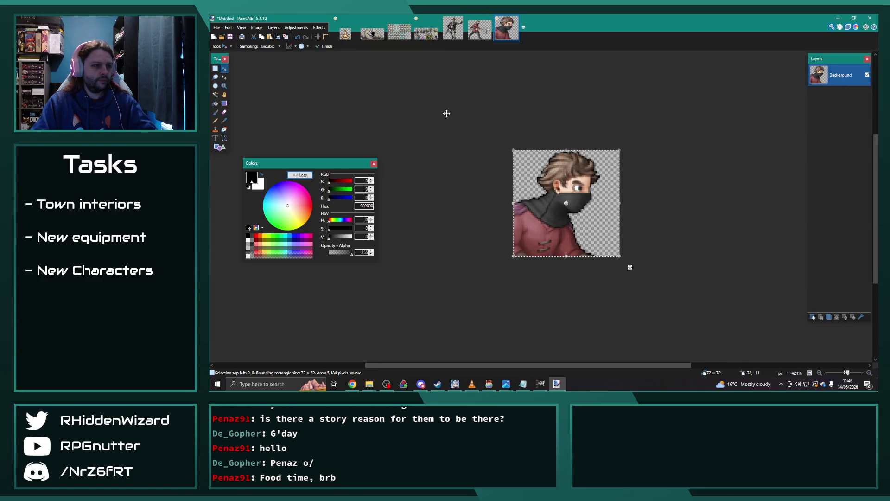
- Resize the head crop by 200% to 144×144, after undoing a 200% canvas enlargement
{"action": "left_click", "coordinate": [257, 28]}
{"action": "left_click", "coordinate": [269, 54]}
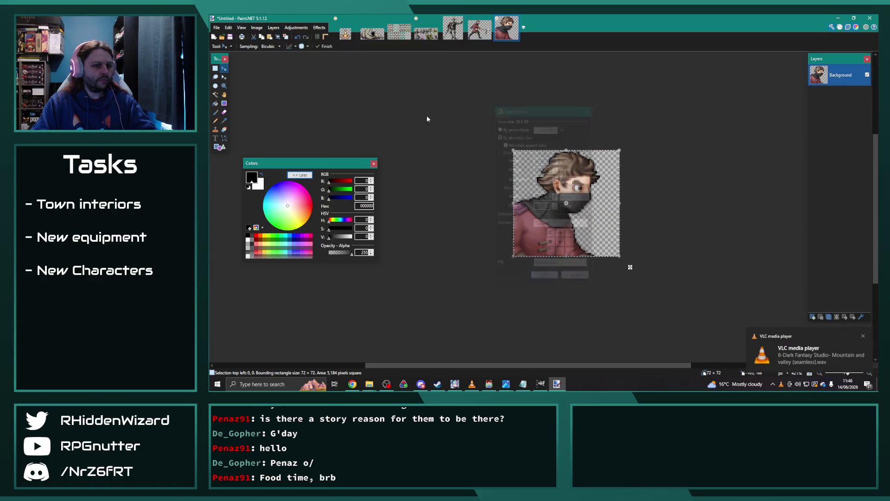
{"action": "left_click", "coordinate": [538, 128]}
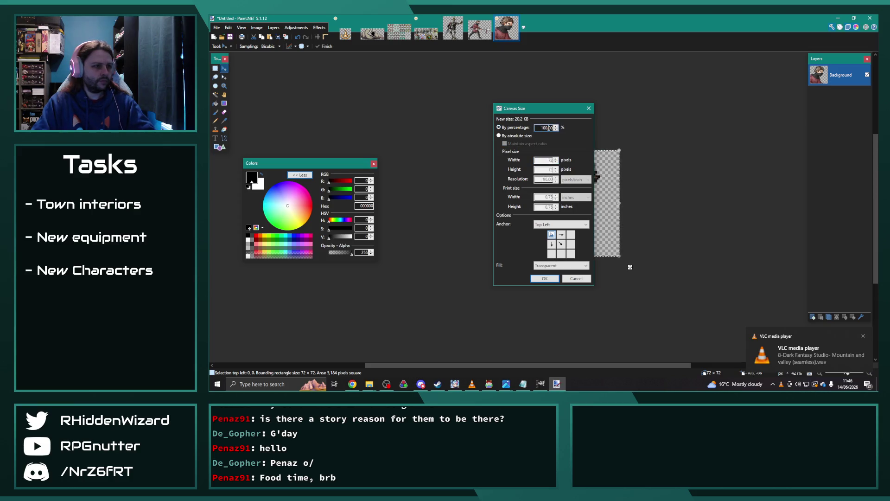
{"action": "type", "text": "200"}
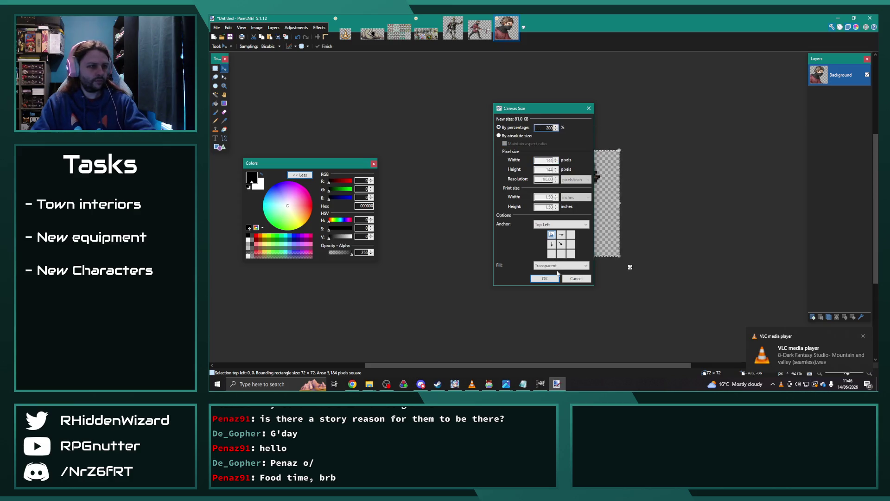
{"action": "left_click", "coordinate": [545, 278]}
{"action": "key", "text": "ctrl+z"}
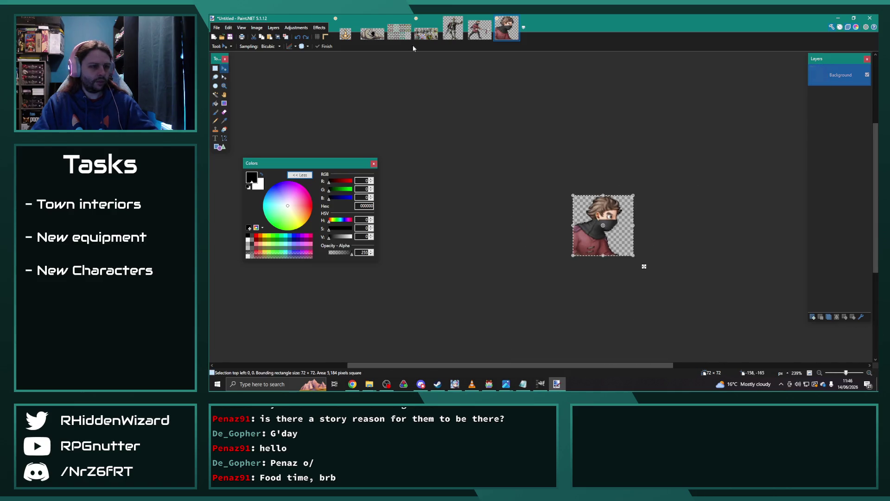
{"action": "left_click", "coordinate": [257, 28]}
{"action": "left_click", "coordinate": [267, 46]}
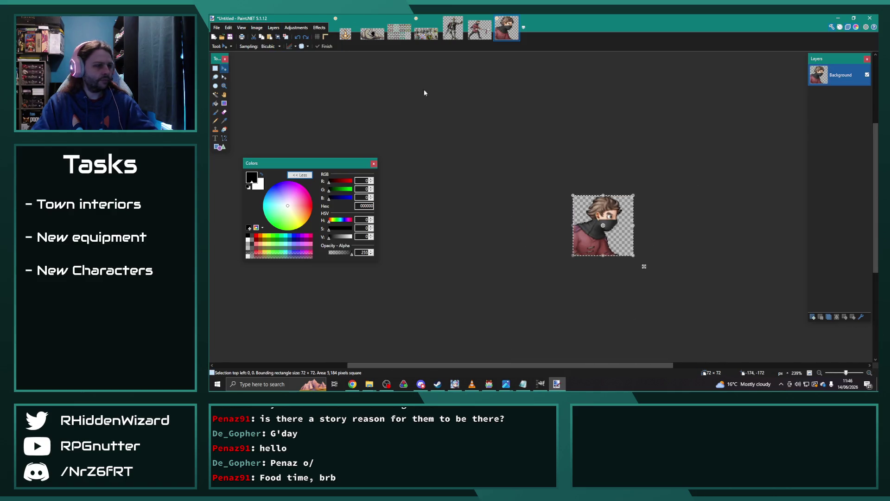
{"action": "type", "text": "200"}
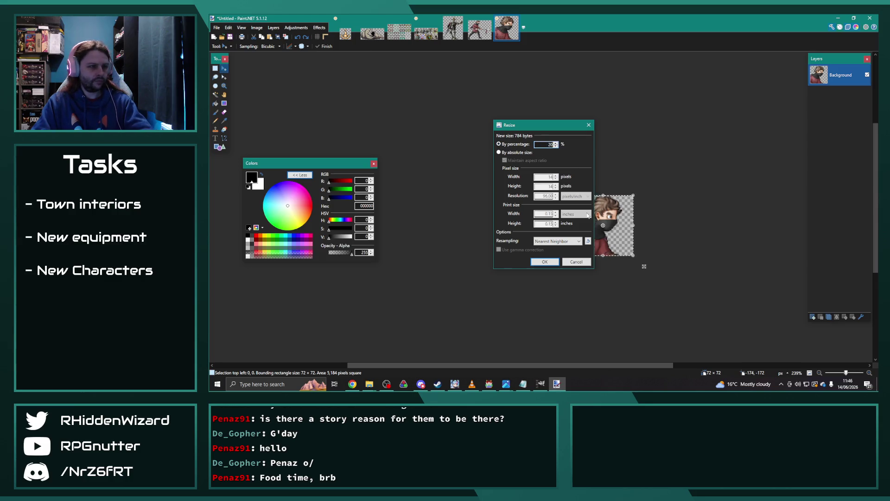
{"action": "left_click", "coordinate": [545, 261]}
- Copy the enlarged portrait and paste it into Chapter11-1.png
{"action": "key", "text": "ctrl+a"}
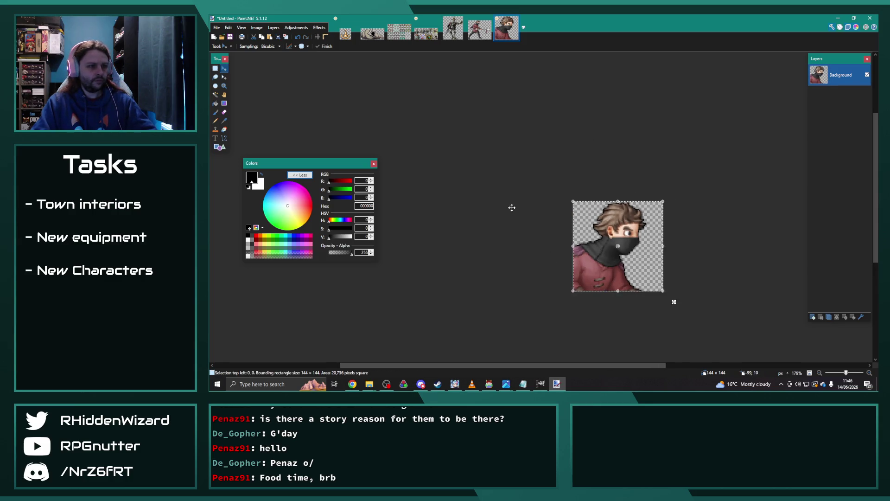
{"action": "key", "text": "ctrl+c"}
{"action": "left_click", "coordinate": [426, 33]}
{"action": "key", "text": "ctrl+v"}
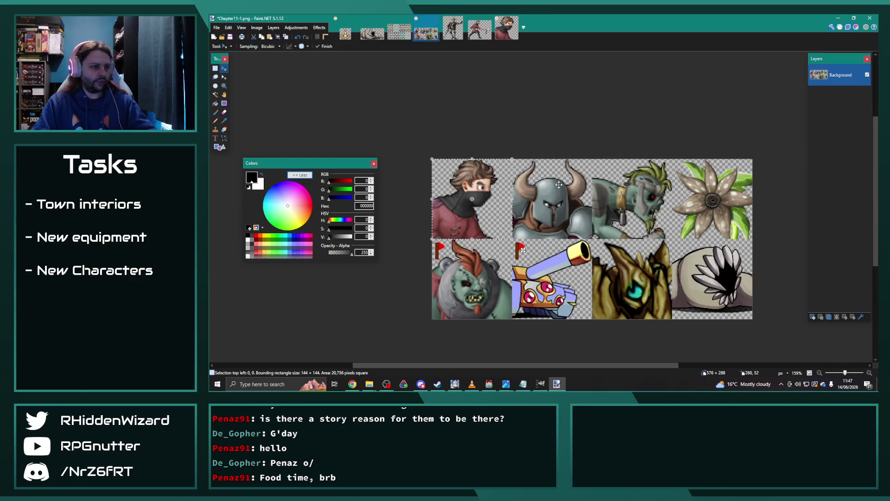
- Move the pasted portrait into the third top-row cell and align it
{"action": "left_click_drag", "start_coordinate": [482, 177], "coordinate": [637, 181]}
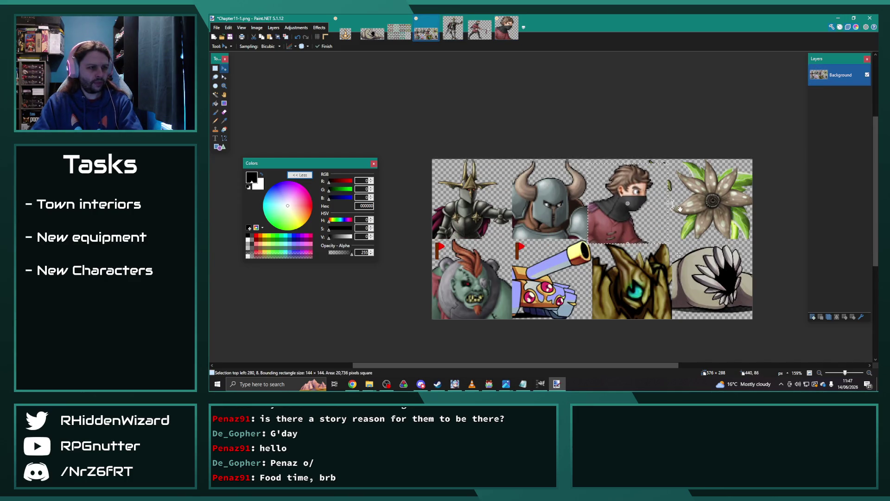
{"action": "left_click_drag", "start_coordinate": [657, 214], "coordinate": [663, 215]}
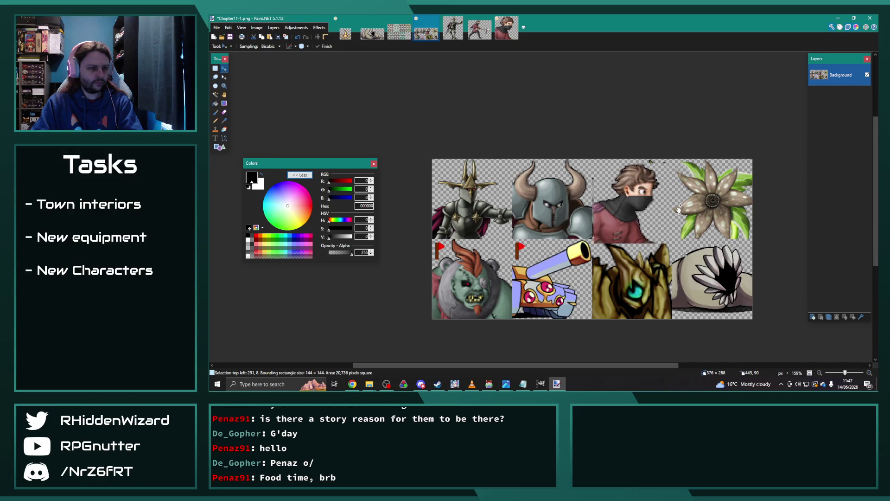
{"action": "scroll", "coordinate": [663, 215], "scroll_direction": "up", "scroll_amount": 5}
{"action": "left_click_drag", "start_coordinate": [665, 215], "coordinate": [662, 215]}
{"action": "key", "text": "Up"}
{"action": "key", "text": "Up"}
{"action": "key", "text": "Up"}
{"action": "key", "text": "Up"}
{"action": "key", "text": "Up"}
{"action": "key", "text": "Up"}
{"action": "key", "text": "Left"}
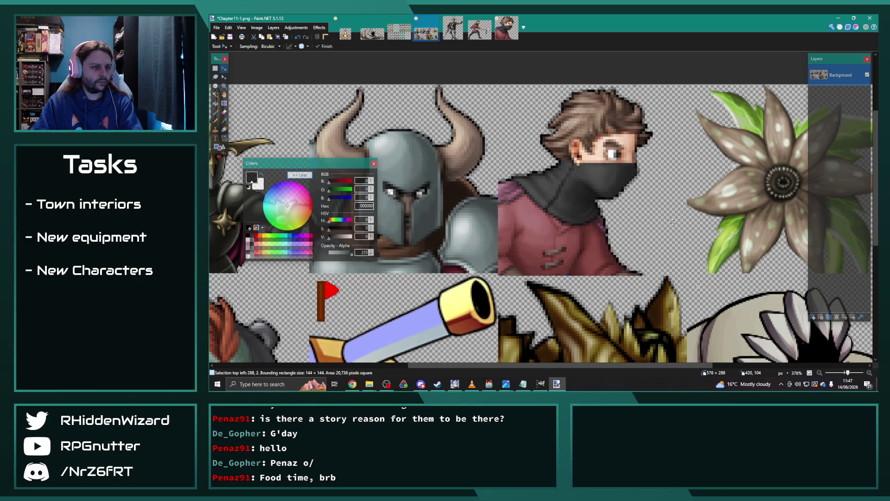
{"action": "key", "text": "Up"}
{"action": "key", "text": "Up"}
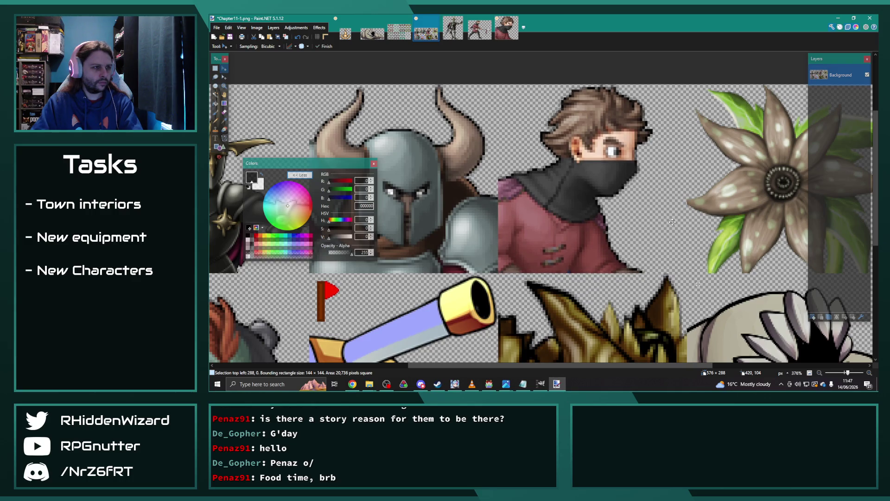
- Close the pirate sprite image and the untitled portrait
{"action": "scroll", "coordinate": [672, 221], "scroll_direction": "down", "scroll_amount": 1}
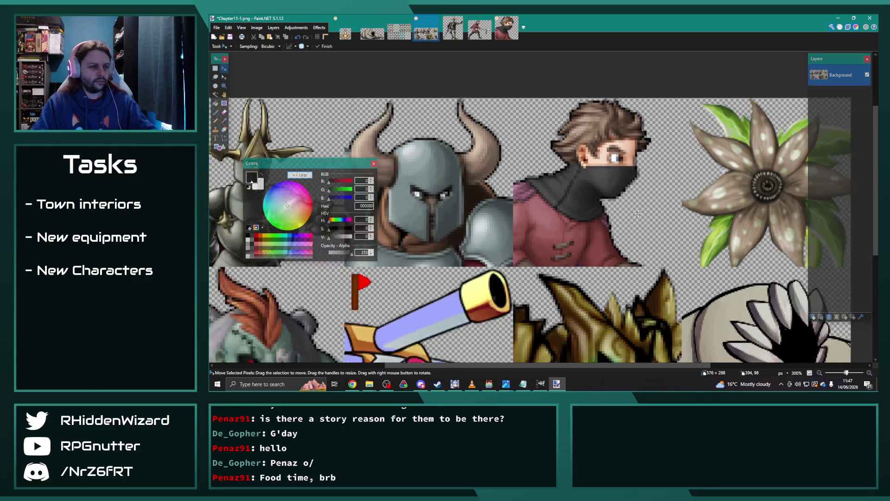
{"action": "scroll", "coordinate": [650, 230], "scroll_direction": "down", "scroll_amount": 1}
{"action": "scroll", "coordinate": [575, 358], "scroll_direction": "right", "scroll_amount": 3}
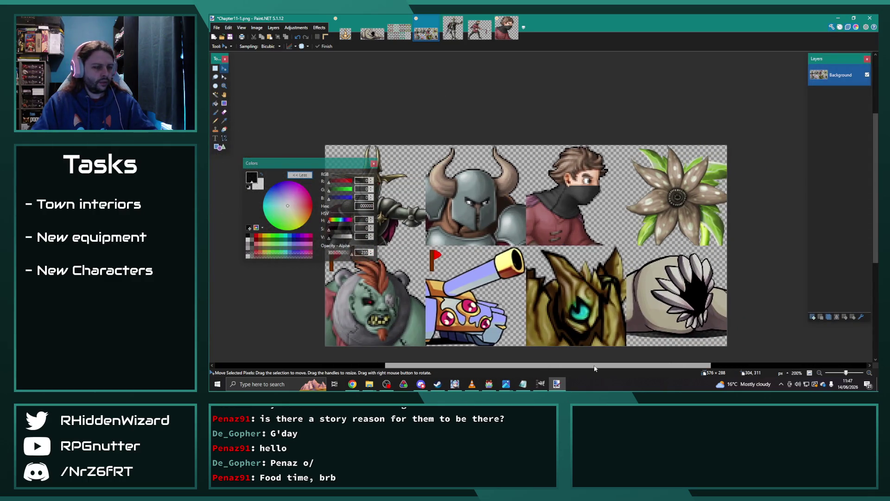
{"action": "middle_click", "coordinate": [486, 32]}
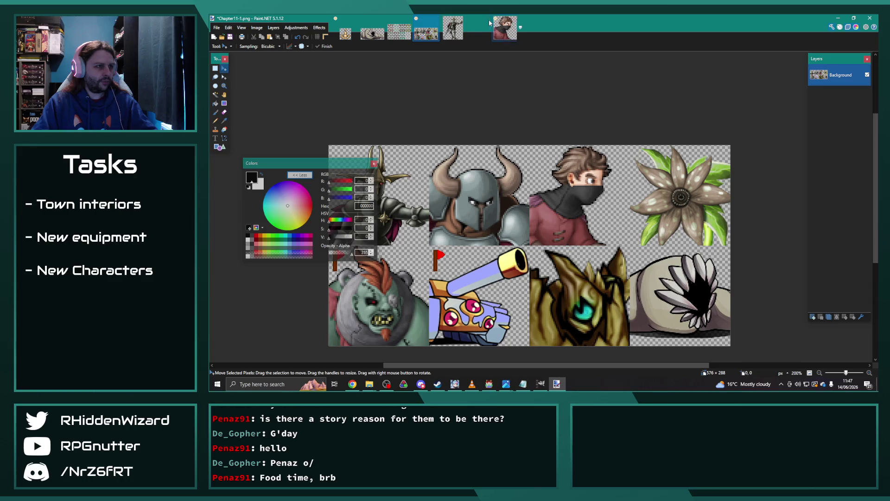
{"action": "left_click", "coordinate": [490, 19]}
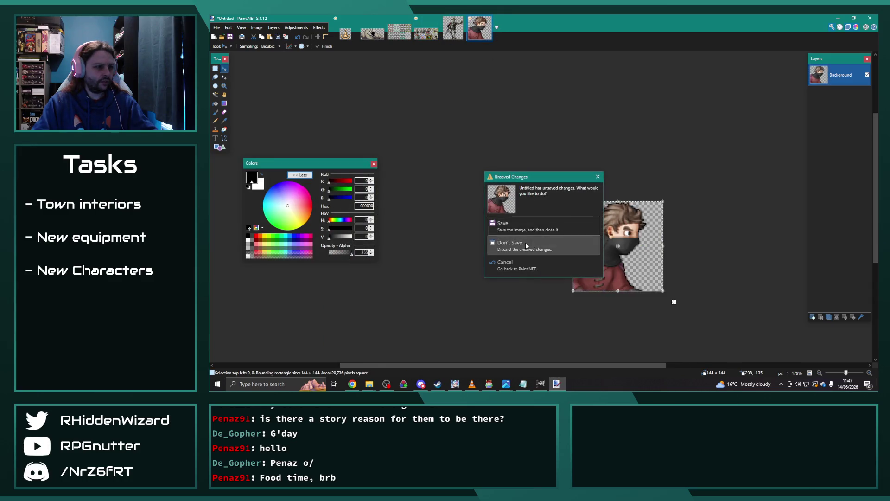
- Discard the untitled portrait, close knight_03a, and open knight_03b.png
{"action": "left_click", "coordinate": [584, 246]}
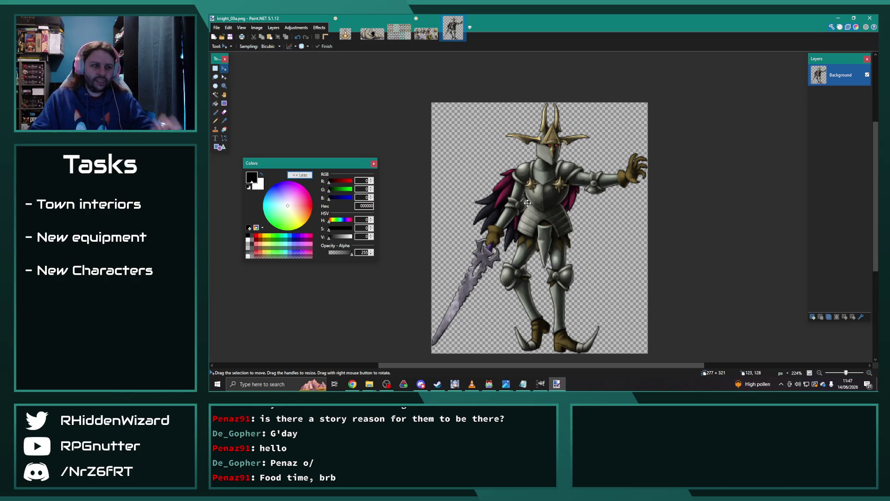
{"action": "scroll", "coordinate": [496, 168], "scroll_direction": "down", "scroll_amount": 2}
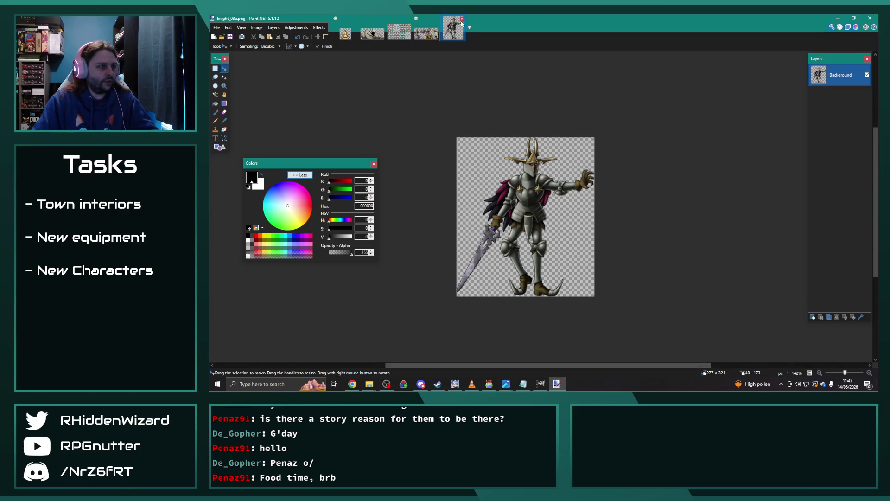
{"action": "left_click", "coordinate": [462, 19]}
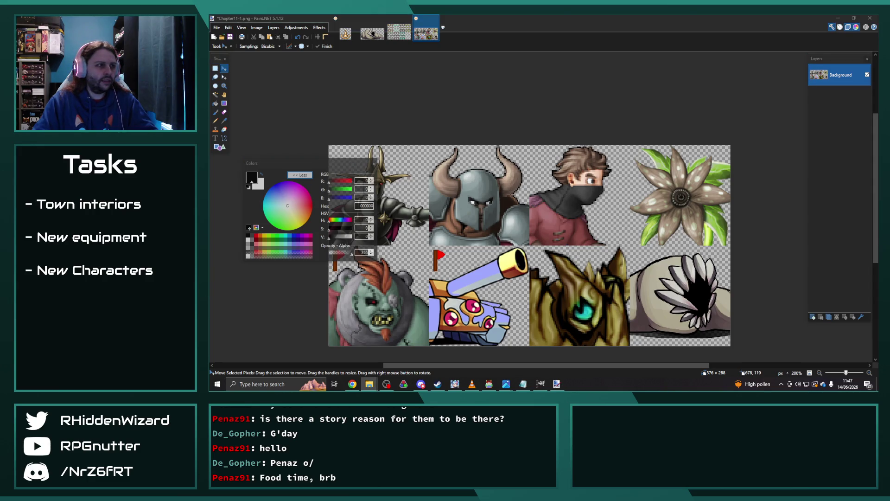
{"action": "left_click_drag", "start_coordinate": [541, 87], "coordinate": [542, 88]}
{"action": "left_click", "coordinate": [540, 204]}
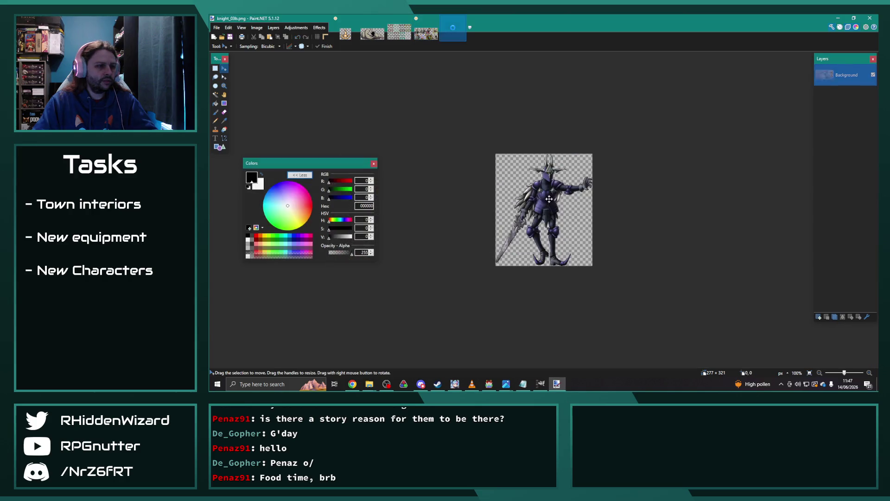
- Place a fixed 144×144 selection over knight_03b's upper body
{"action": "scroll", "coordinate": [548, 207], "scroll_direction": "up", "scroll_amount": 4}
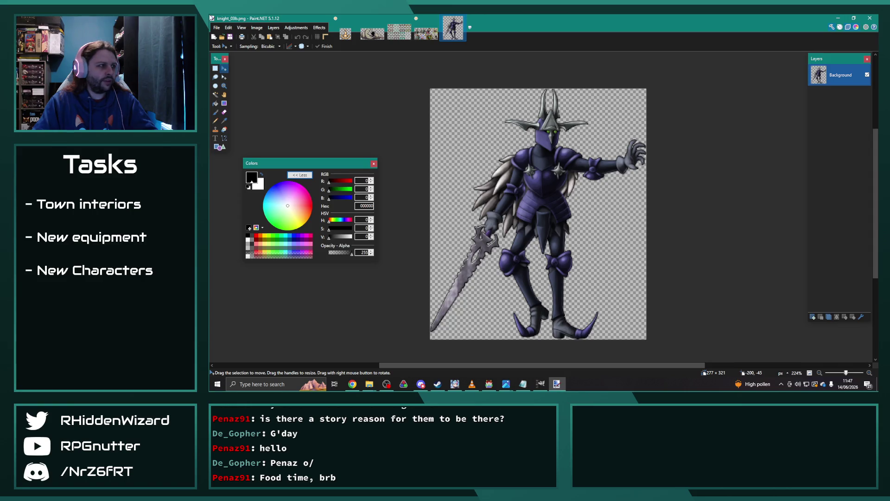
{"action": "left_click", "coordinate": [216, 69]}
{"action": "type", "text": "144"}
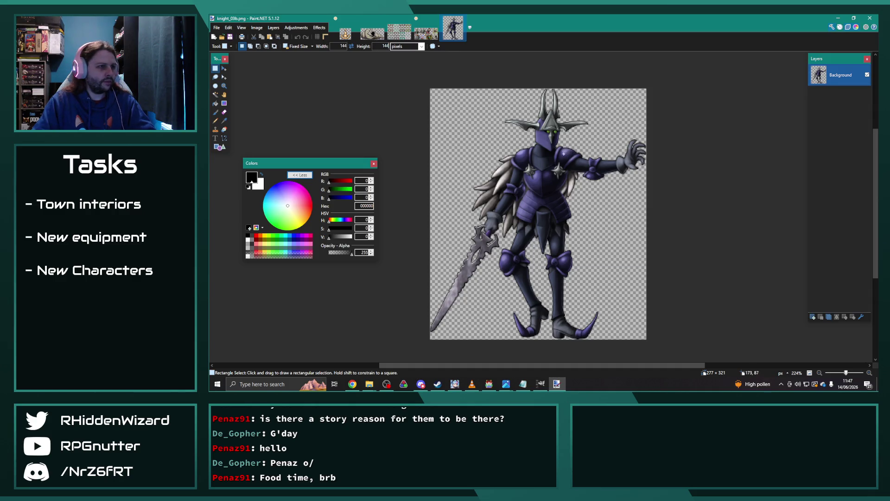
{"action": "left_click_drag", "start_coordinate": [565, 156], "coordinate": [492, 47]}
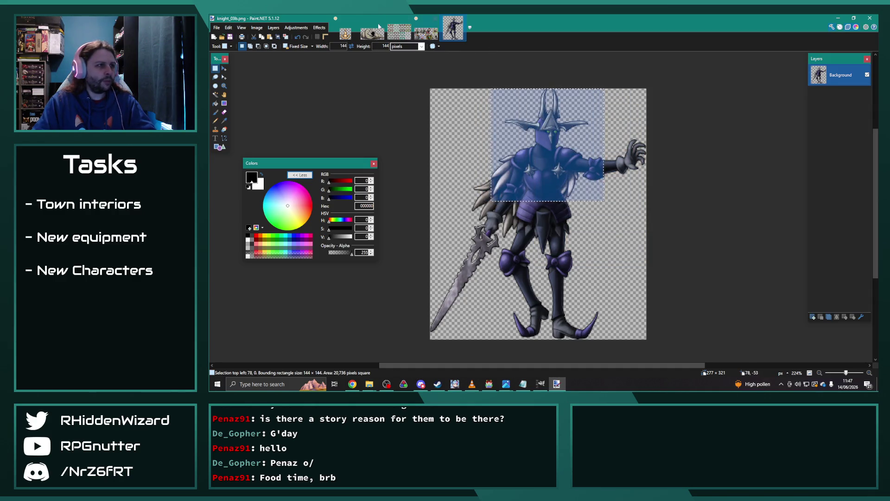
{"action": "left_click", "coordinate": [425, 34]}
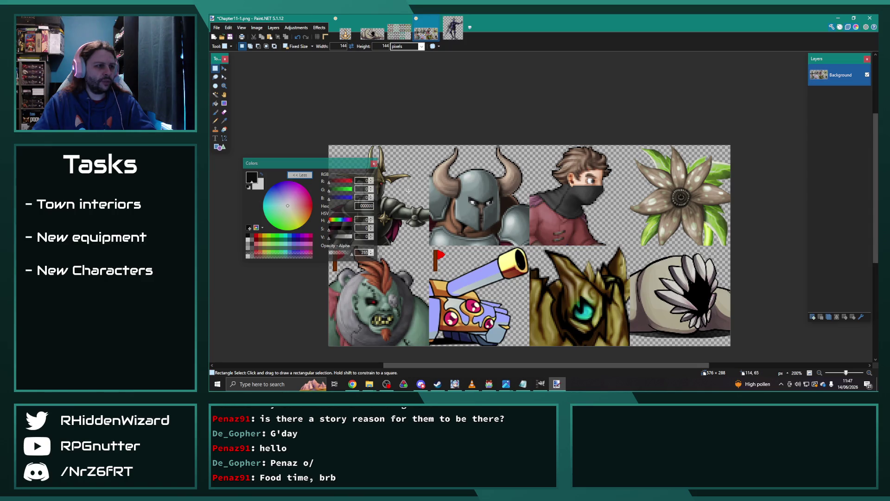
- Open knight_03a.png from File Explorer as a new image
{"action": "scroll", "coordinate": [531, 211], "scroll_direction": "down", "scroll_amount": 2}
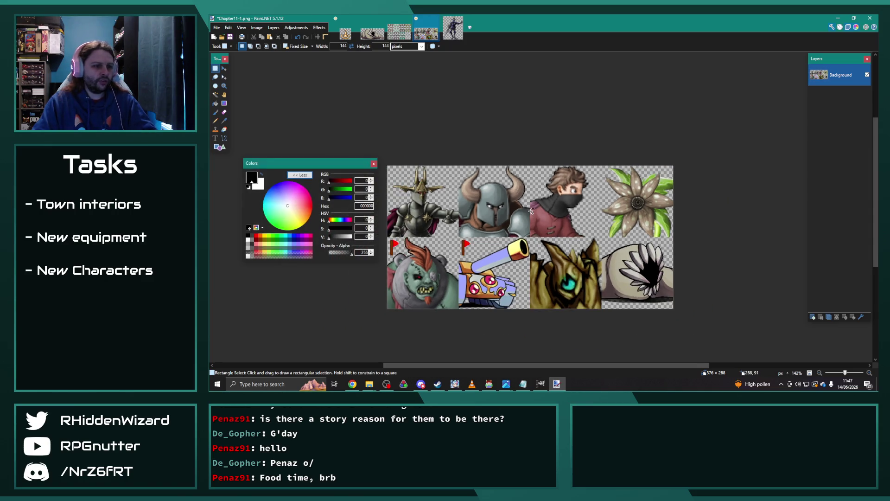
{"action": "left_click", "coordinate": [453, 27]}
{"action": "key", "text": "alt+Tab"}
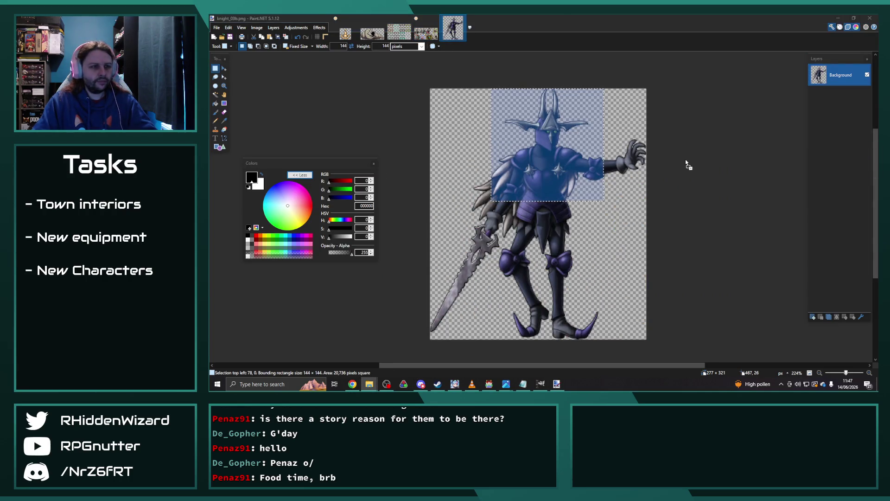
{"action": "left_click_drag", "start_coordinate": [686, 160], "coordinate": [686, 160]}
{"action": "left_click", "coordinate": [534, 203]}
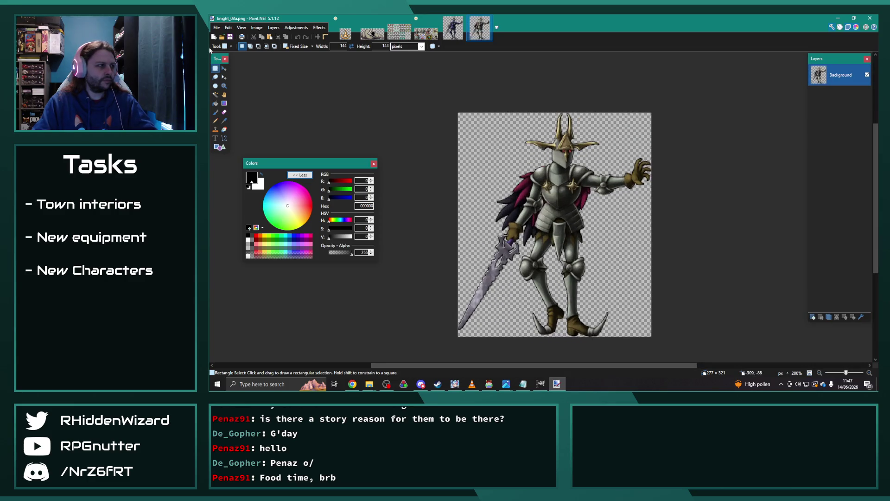
- Select knight_03a's head and torso at 144×144 and paste it onto Chapter11-1
{"action": "left_click_drag", "start_coordinate": [578, 184], "coordinate": [517, 58]}
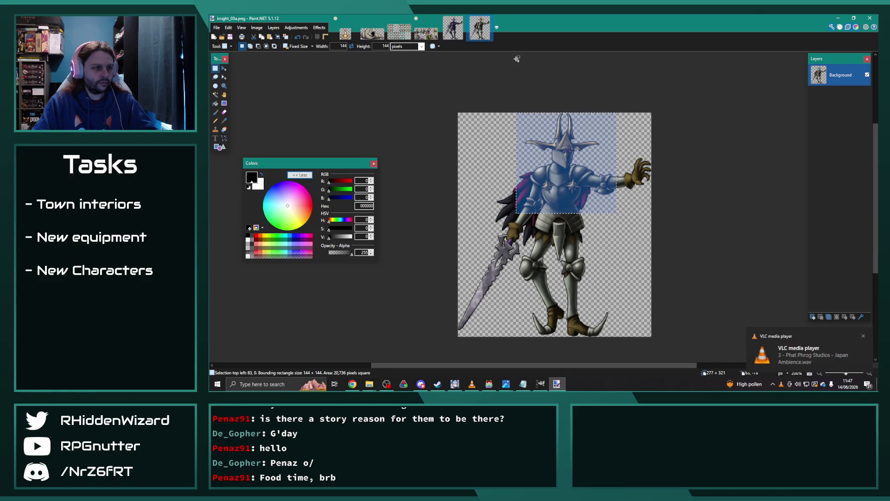
{"action": "left_click", "coordinate": [383, 39]}
{"action": "left_click", "coordinate": [425, 33]}
{"action": "key", "text": "ctrl+v"}
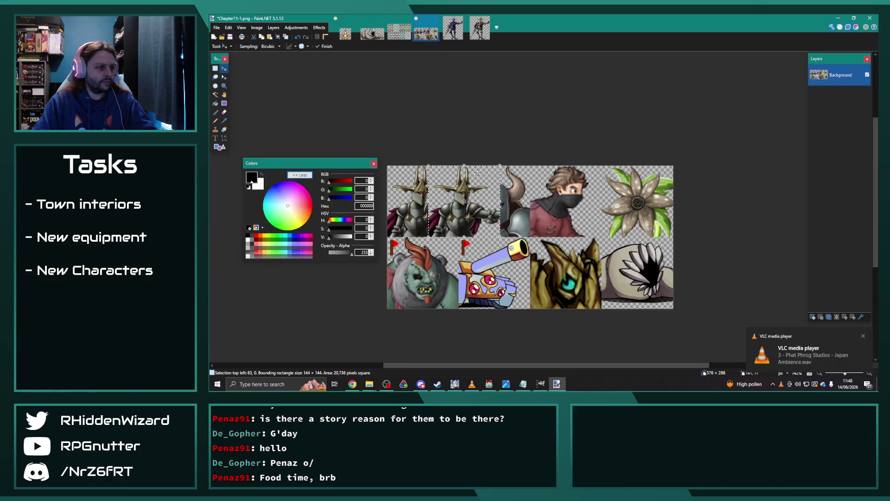
- Undo the sheet paste and trial a 144×144 new image, discarding it unsaved
{"action": "key", "text": "ctrl+z"}
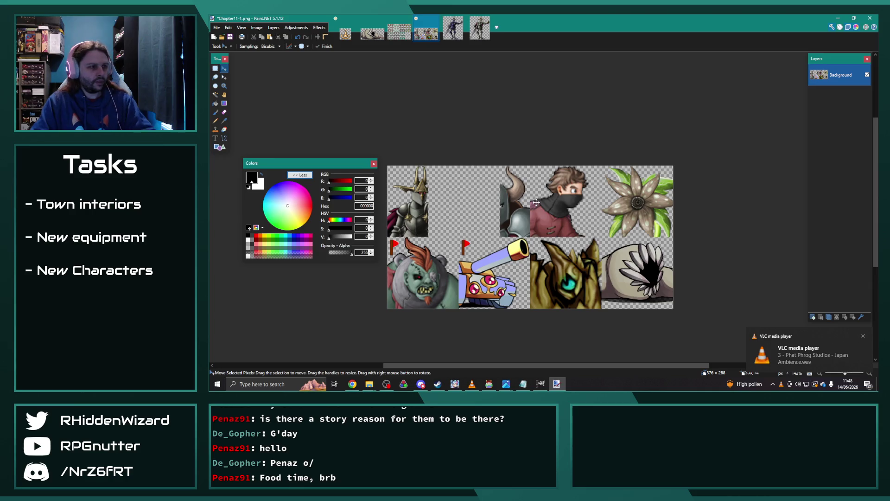
{"action": "key", "text": "ctrl+y"}
{"action": "key", "text": "ctrl+y"}
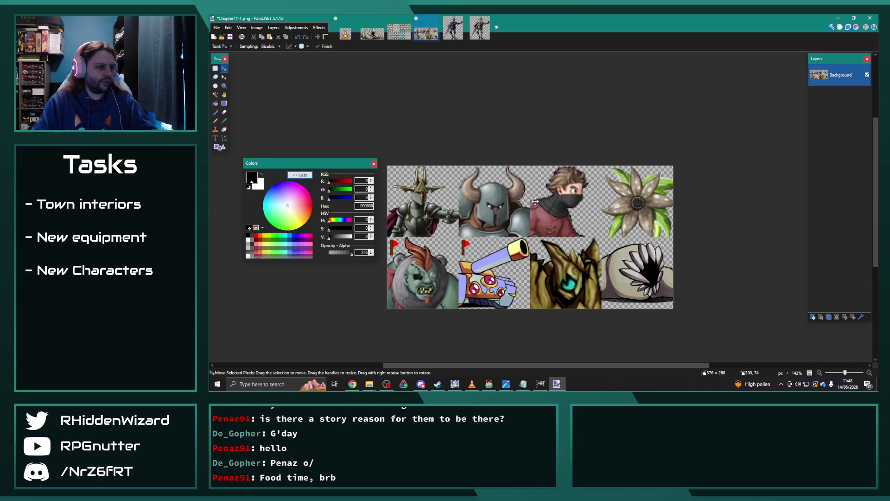
{"action": "left_click", "coordinate": [217, 28]}
{"action": "left_click", "coordinate": [226, 36]}
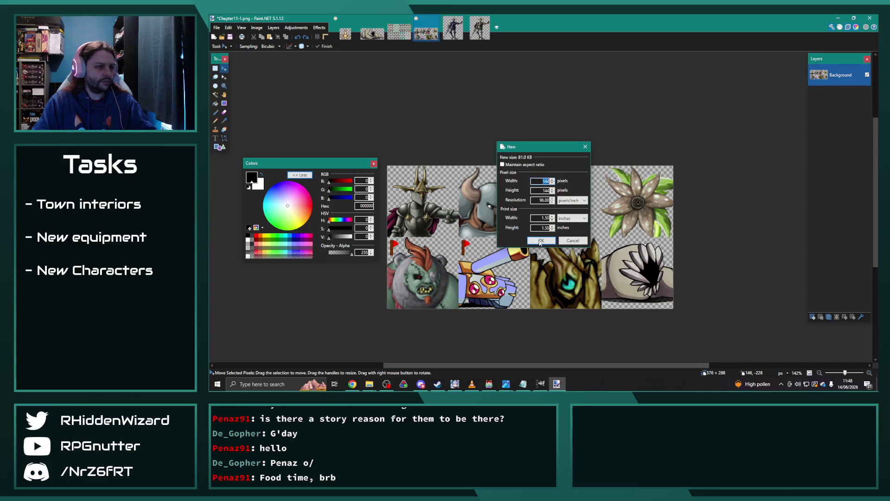
{"action": "left_click", "coordinate": [541, 241]}
{"action": "key", "text": "ctrl+v"}
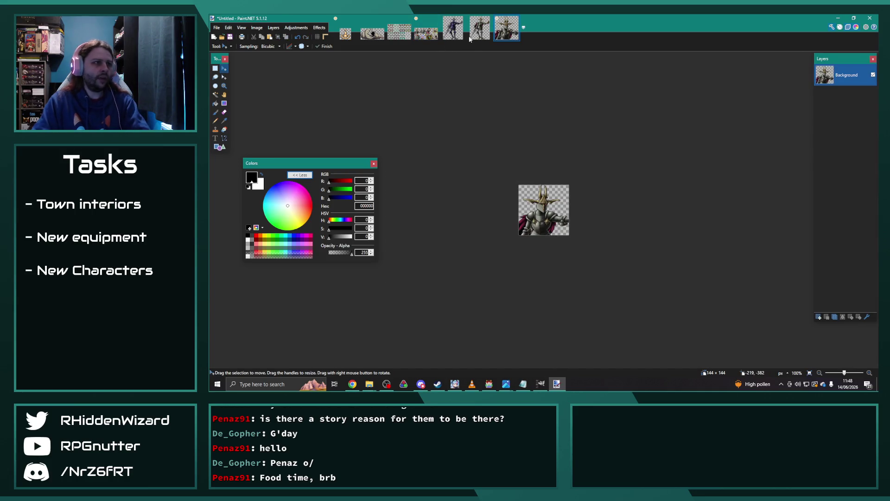
{"action": "left_click", "coordinate": [516, 20]}
{"action": "left_click", "coordinate": [538, 249]}
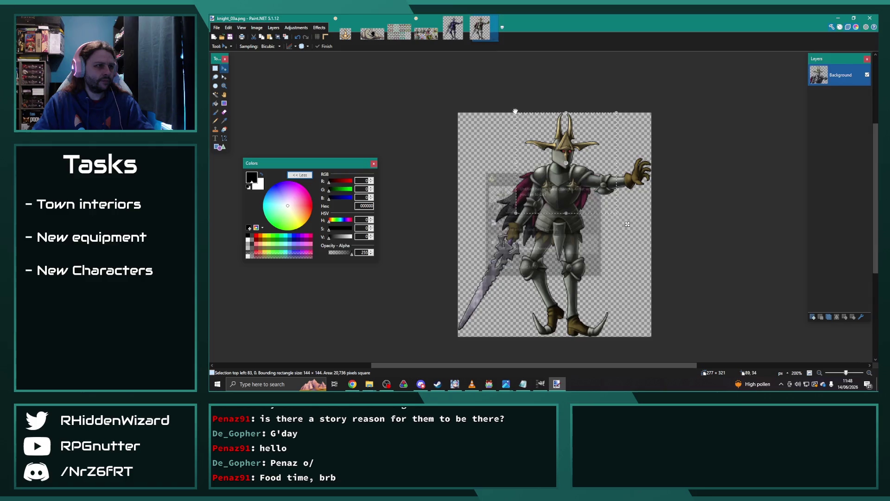
- Paste a 72×72 crop of the knight's head into a new image
{"action": "left_click", "coordinate": [217, 69]}
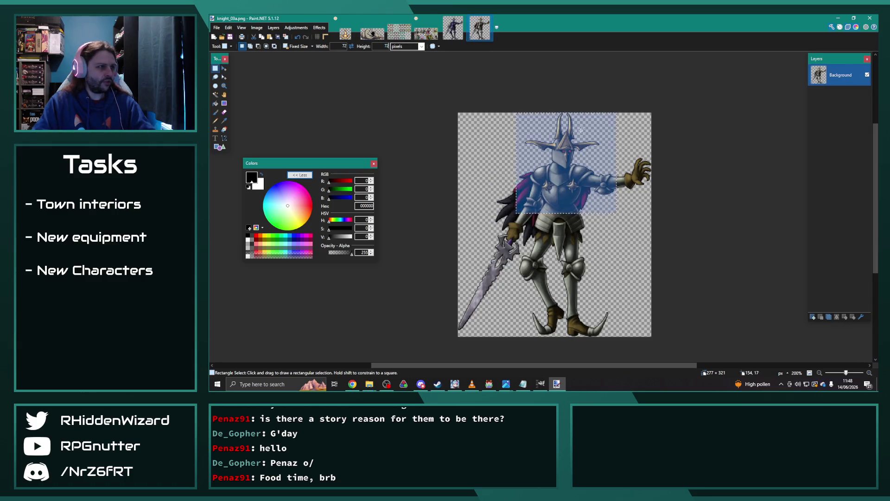
{"action": "left_click", "coordinate": [537, 119]}
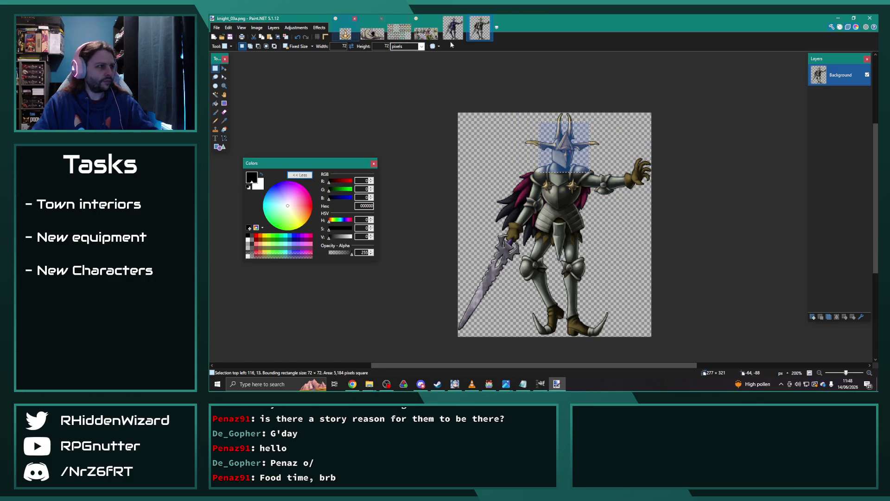
{"action": "left_click", "coordinate": [217, 28]}
{"action": "left_click", "coordinate": [227, 37]}
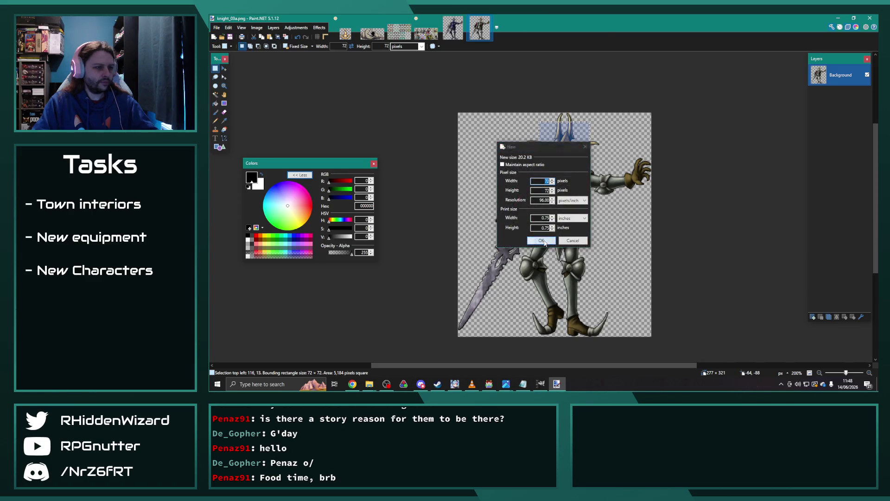
{"action": "left_click", "coordinate": [541, 239]}
{"action": "key", "text": "ctrl+v"}
- Enlarge the head to 200% and paste it into Chapter11-1's top-left tile
{"action": "left_click", "coordinate": [257, 28]}
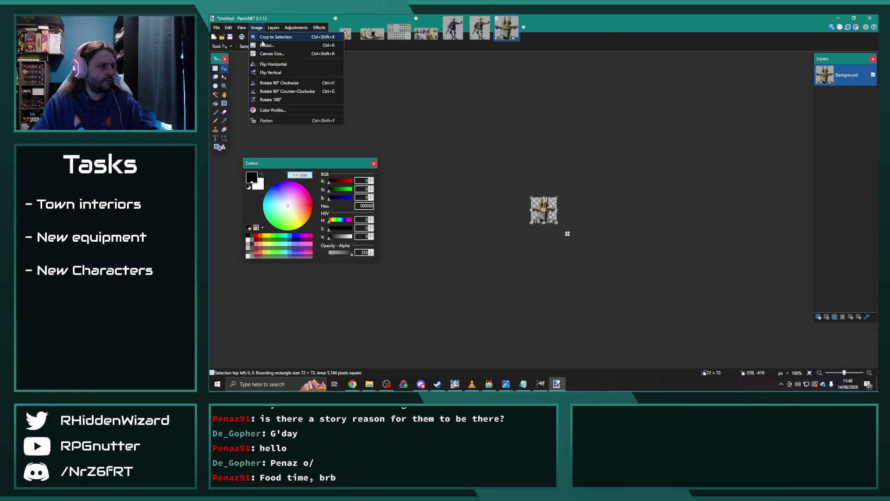
{"action": "left_click", "coordinate": [268, 48]}
{"action": "type", "text": "200"}
{"action": "key", "text": "Return"}
{"action": "key", "text": "ctrl+a"}
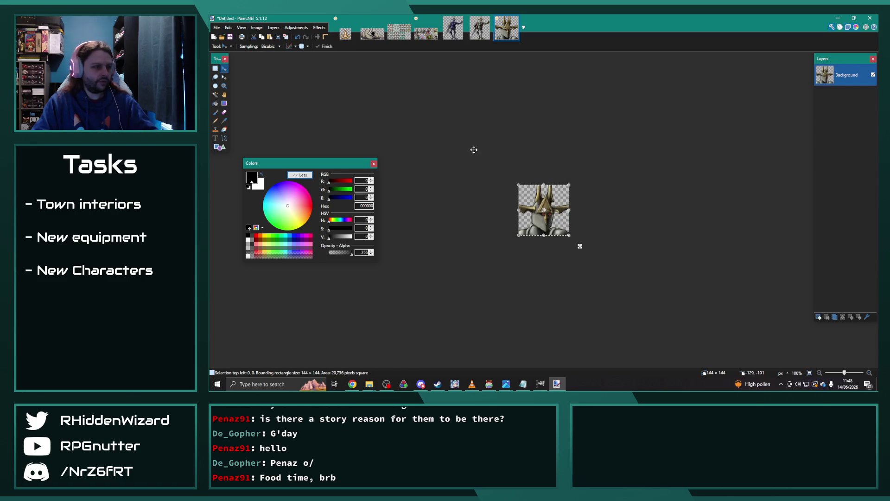
{"action": "left_click", "coordinate": [421, 34]}
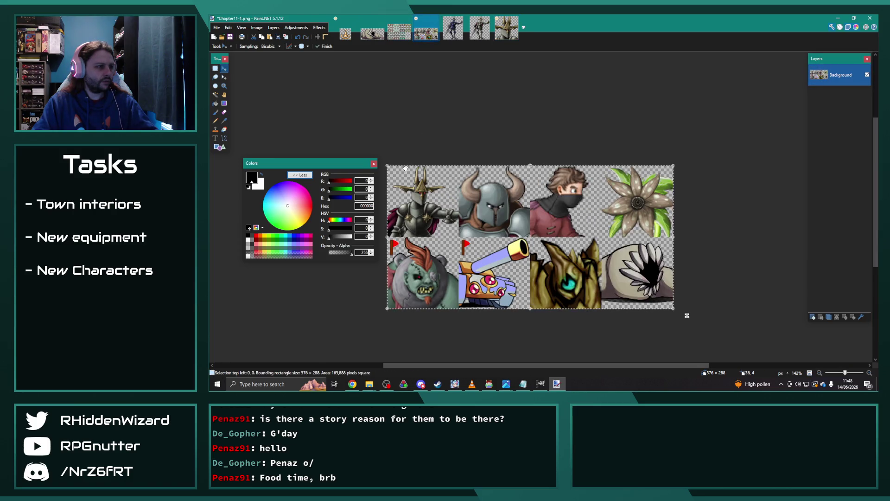
{"action": "key", "text": "ctrl+v"}
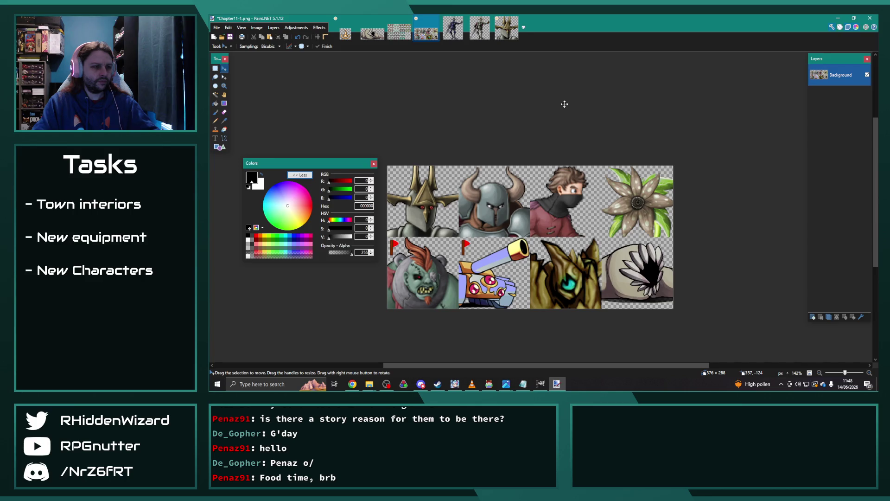
- Place a 72×72 selection on the dark knight in knight_03b.png
{"action": "left_click", "coordinate": [452, 29]}
{"action": "key", "text": "s"}
{"action": "left_click", "coordinate": [556, 212]}
- Align the 72×72 selection over the dark knight's head and paste it into a new image
{"action": "left_click", "coordinate": [524, 85]}
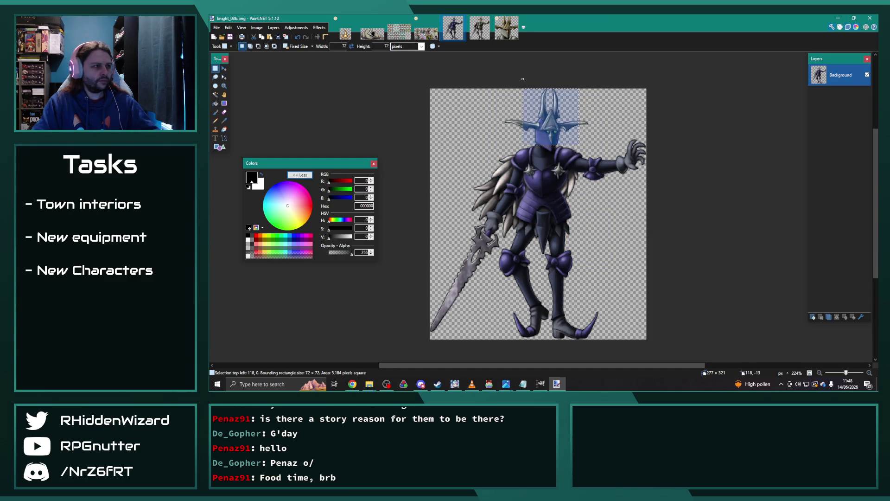
{"action": "left_click_drag", "start_coordinate": [523, 87], "coordinate": [523, 101]}
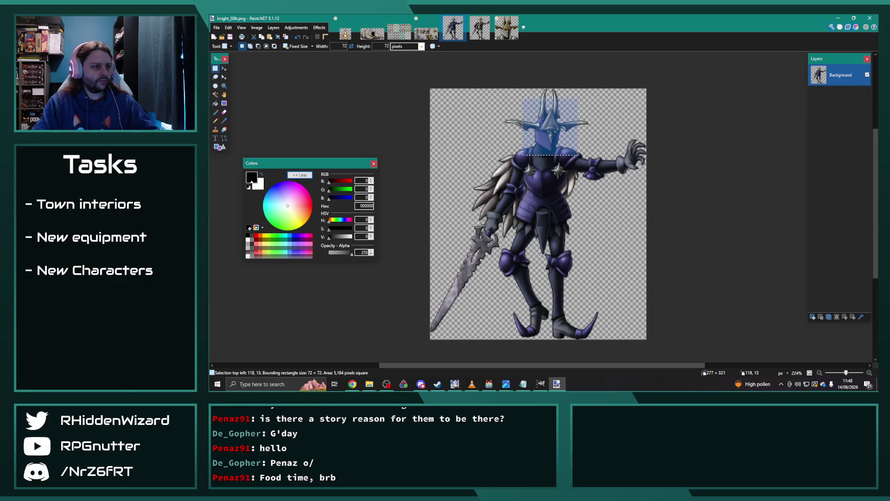
{"action": "left_click", "coordinate": [505, 29]}
{"action": "left_click", "coordinate": [217, 27]}
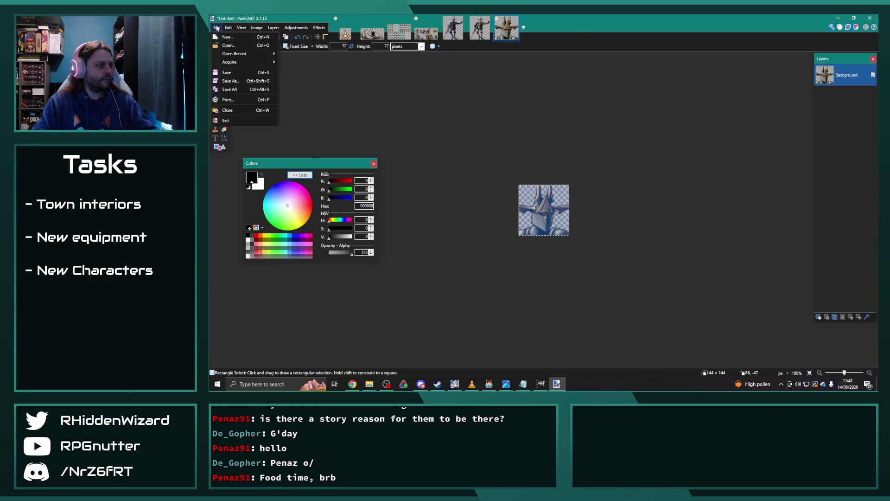
{"action": "left_click", "coordinate": [227, 36]}
{"action": "left_click", "coordinate": [553, 246]}
{"action": "key", "text": "ctrl+v"}
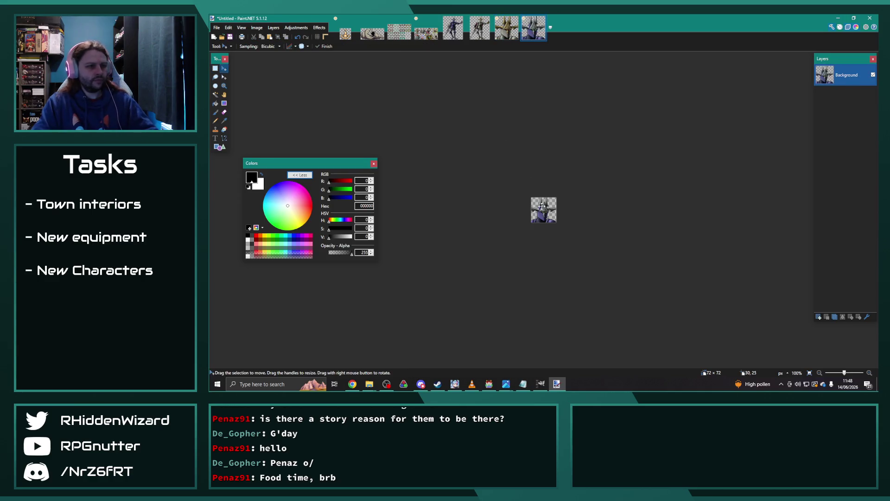
- Try pasting the small head onto Chapter11-1, then undo it
{"action": "left_click", "coordinate": [426, 32]}
{"action": "key", "text": "ctrl+v"}
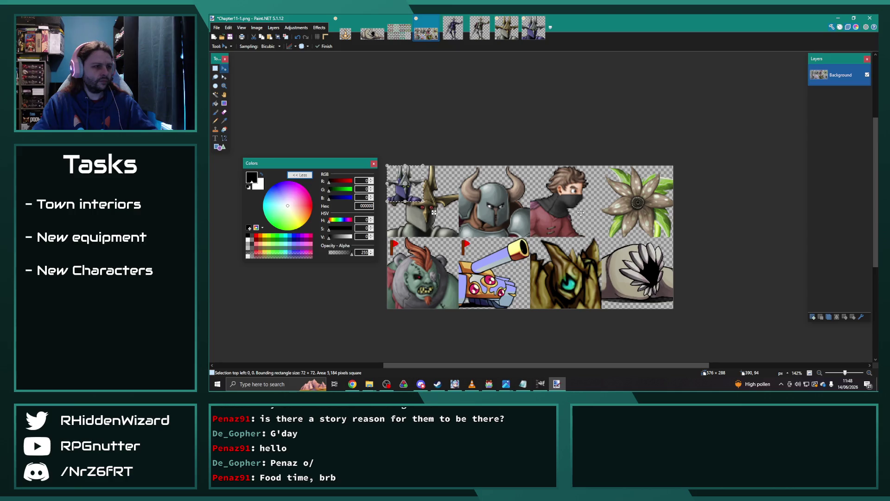
{"action": "key", "text": "ctrl+z"}
{"action": "key", "text": "ctrl+y"}
{"action": "key", "text": "ctrl+z"}
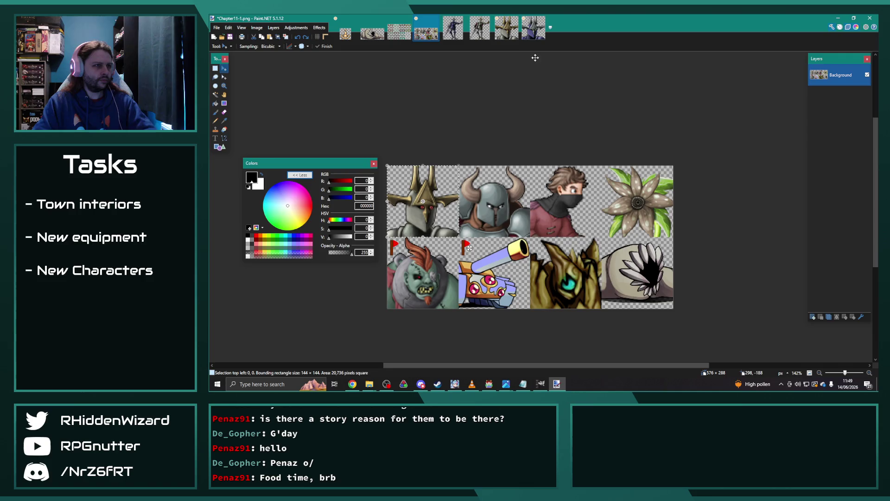
- Enlarge the 72×72 dark knight head by 200%
{"action": "left_click", "coordinate": [533, 33]}
{"action": "left_click", "coordinate": [256, 27]}
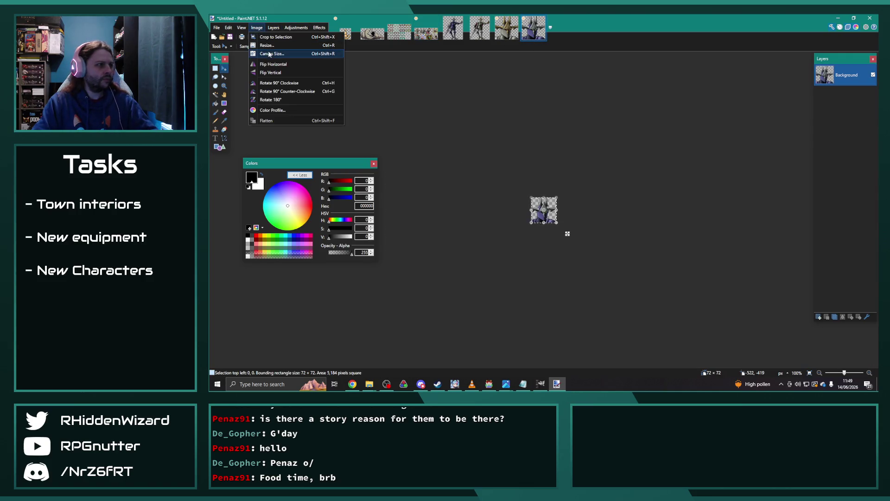
{"action": "left_click", "coordinate": [267, 45]}
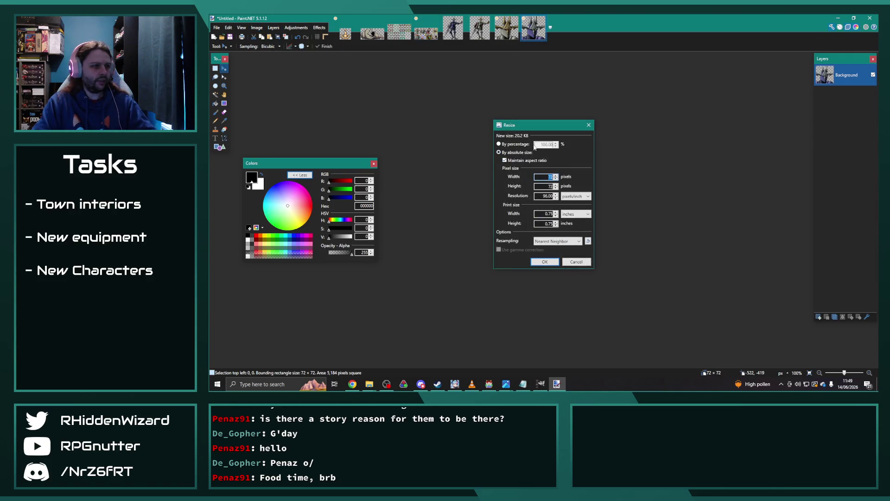
{"action": "left_click", "coordinate": [539, 145]}
{"action": "type", "text": "00"}
{"action": "left_click", "coordinate": [545, 261]}
- Paste the enlarged head into the fourth top-row slot, then add a new layer
{"action": "left_click", "coordinate": [426, 33]}
{"action": "key", "text": "ctrl+v"}
{"action": "left_click_drag", "start_coordinate": [432, 186], "coordinate": [647, 189]}
{"action": "key", "text": "Right"}
{"action": "key", "text": "Right"}
{"action": "key", "text": "Right"}
{"action": "key", "text": "Up"}
{"action": "key", "text": "Up"}
{"action": "key", "text": "Up"}
{"action": "key", "text": "Up"}
{"action": "key", "text": "Up"}
{"action": "key", "text": "ctrl+d"}
{"action": "left_click_drag", "start_coordinate": [331, 166], "coordinate": [325, 173]}
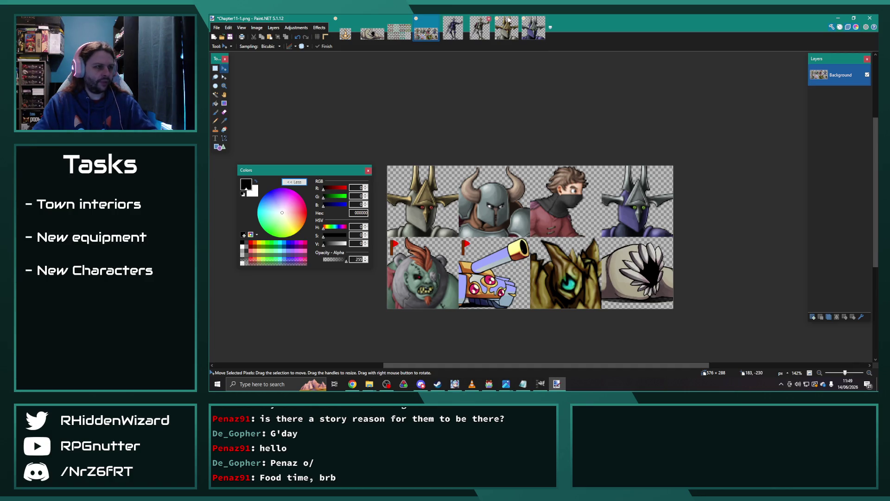
{"action": "left_click", "coordinate": [814, 317]}
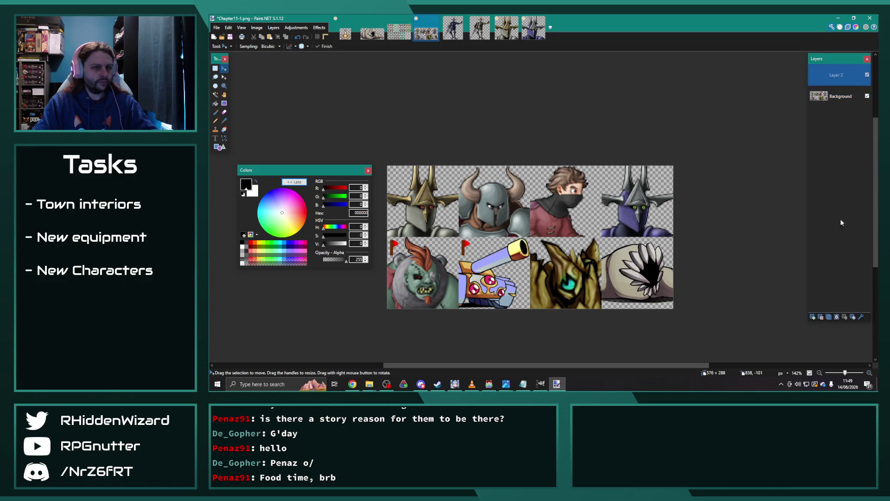
- Locate and preview Boss Flag.png in the faces folder
{"action": "left_click", "coordinate": [369, 384]}
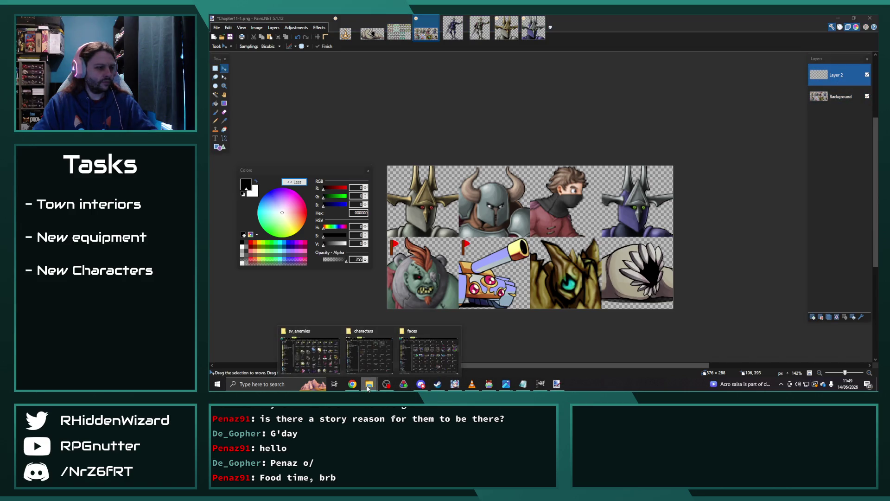
{"action": "left_click", "coordinate": [429, 354]}
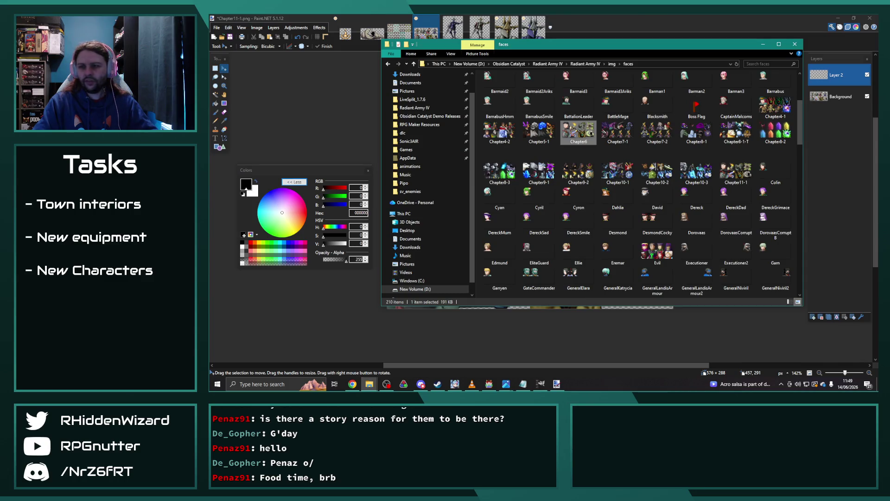
{"action": "left_click", "coordinate": [697, 110]}
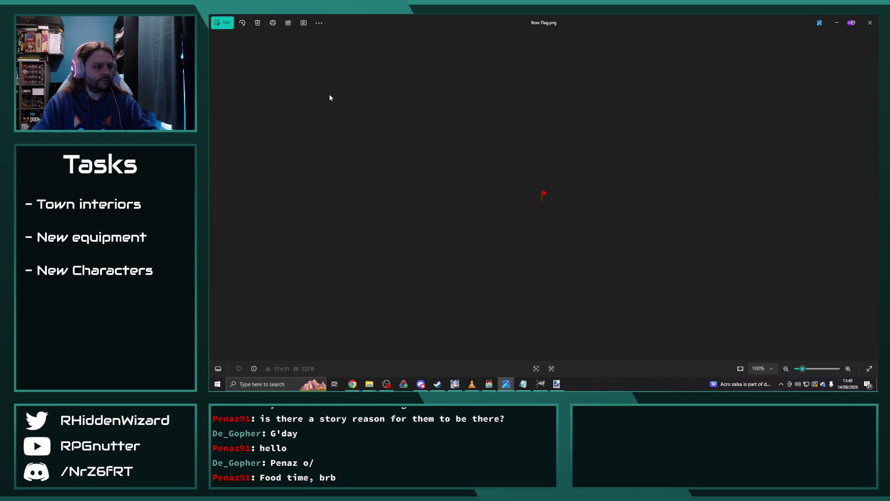
{"action": "left_click", "coordinate": [870, 23]}
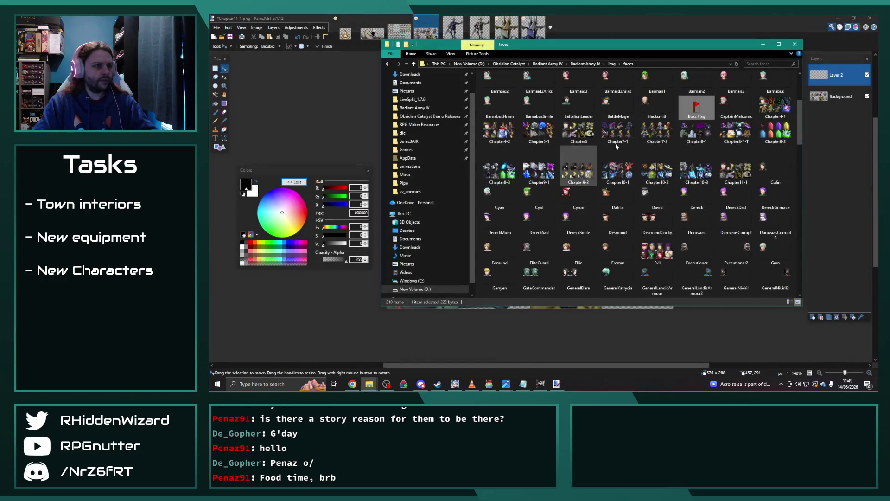
- Add Boss Flag.png as a layer, merge it into Layer 2, and move it onto the purple knight
{"action": "left_click_drag", "start_coordinate": [462, 99], "coordinate": [542, 218]}
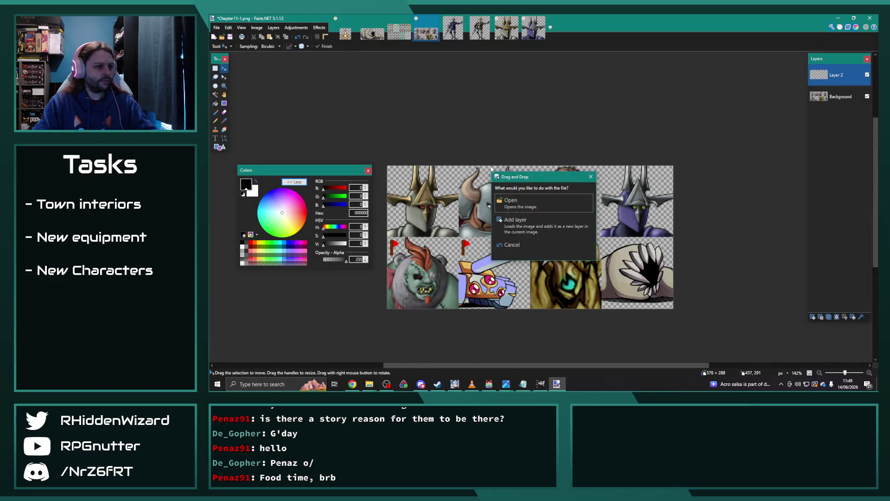
{"action": "left_click", "coordinate": [547, 227]}
{"action": "left_click", "coordinate": [836, 98]}
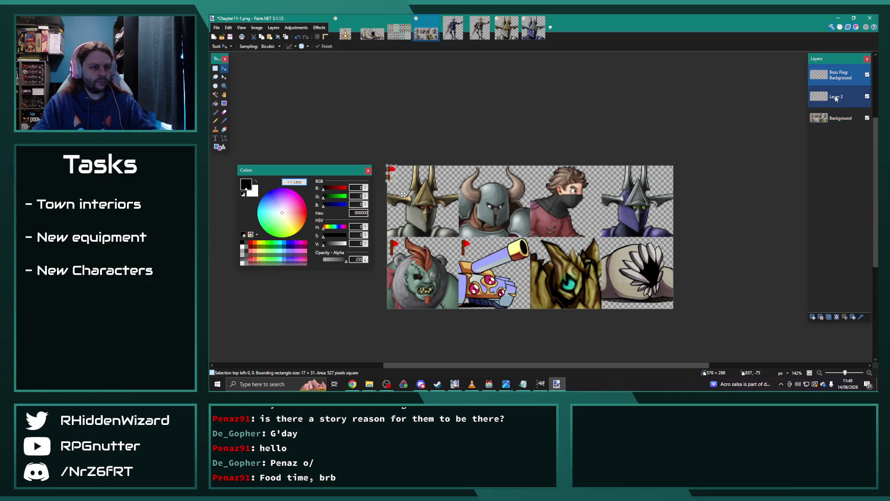
{"action": "left_click", "coordinate": [836, 99]}
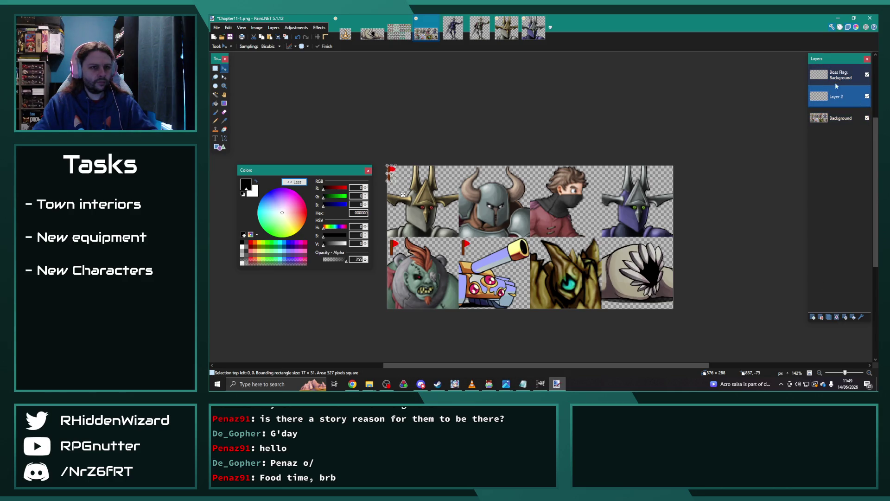
{"action": "left_click", "coordinate": [836, 83]}
{"action": "left_click", "coordinate": [837, 318]}
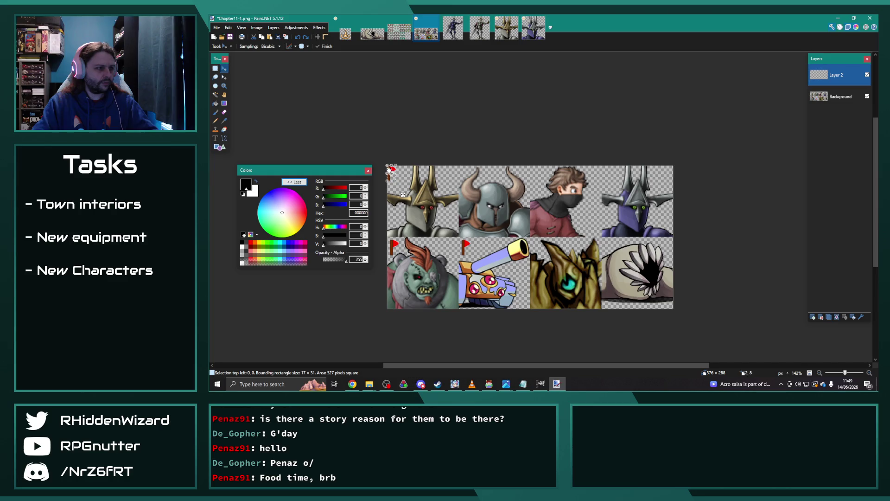
{"action": "left_click_drag", "start_coordinate": [391, 171], "coordinate": [609, 172]}
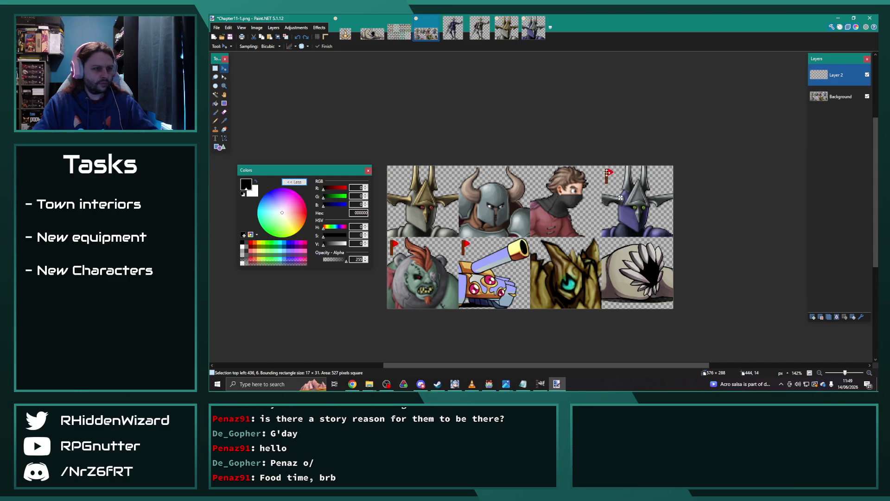
{"action": "scroll", "coordinate": [626, 206], "scroll_direction": "up", "scroll_amount": 8}
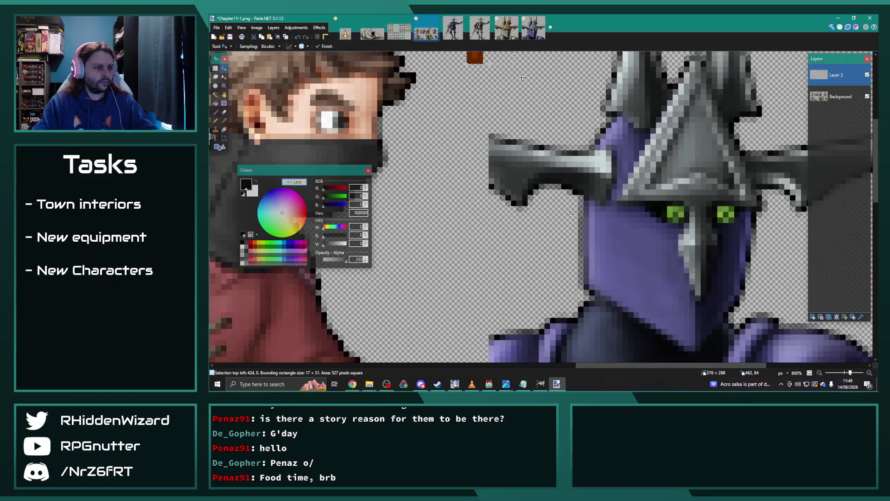
- Nudge the red flag one pixel right, then five pixels left
{"action": "scroll", "coordinate": [553, 212], "scroll_direction": "up", "scroll_amount": 3}
{"action": "scroll", "coordinate": [554, 212], "scroll_direction": "down", "scroll_amount": 4}
{"action": "scroll", "coordinate": [554, 204], "scroll_direction": "up", "scroll_amount": 1}
{"action": "key", "text": "Right"}
{"action": "key", "text": "Left"}
{"action": "key", "text": "Left"}
{"action": "key", "text": "Left"}
{"action": "key", "text": "Left"}
{"action": "key", "text": "Left"}
{"action": "scroll", "coordinate": [543, 190], "scroll_direction": "down", "scroll_amount": 6}
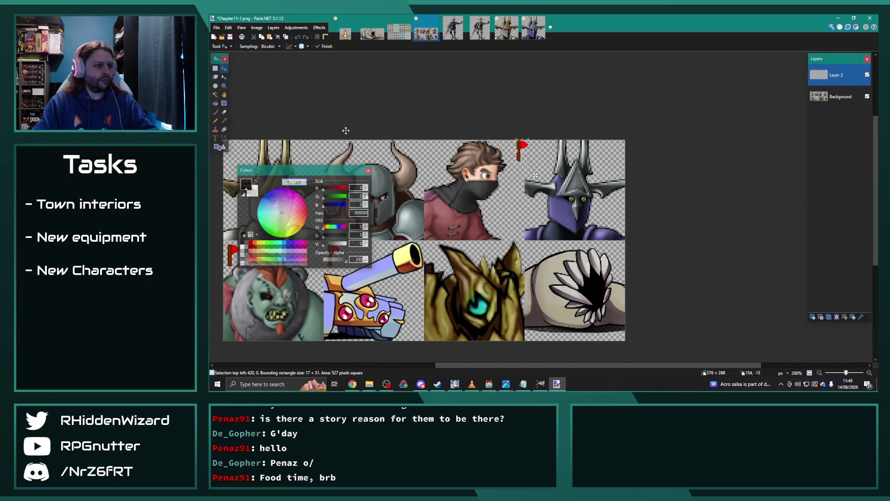
- Work out 288+144 in Calculator to get the flag's target x of 432
{"action": "key", "text": "super"}
{"action": "type", "text": "calc"}
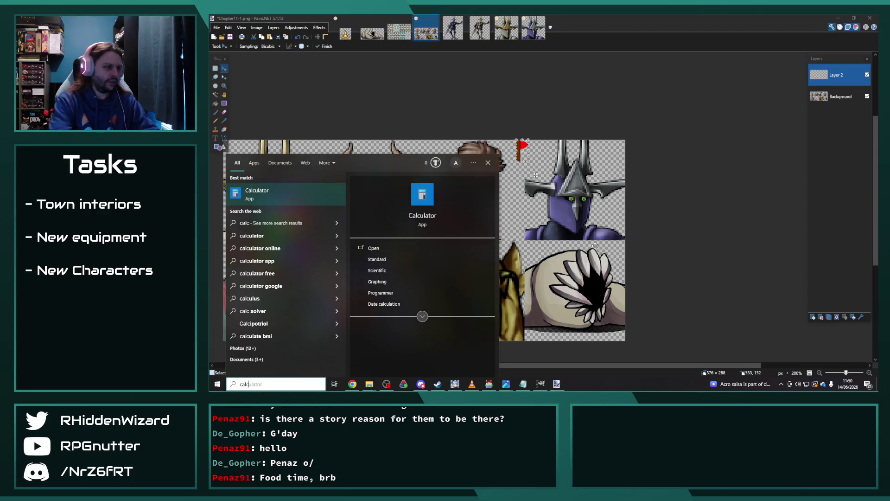
{"action": "left_click", "coordinate": [289, 201]}
{"action": "type", "text": "288+144"}
{"action": "key", "text": "Return"}
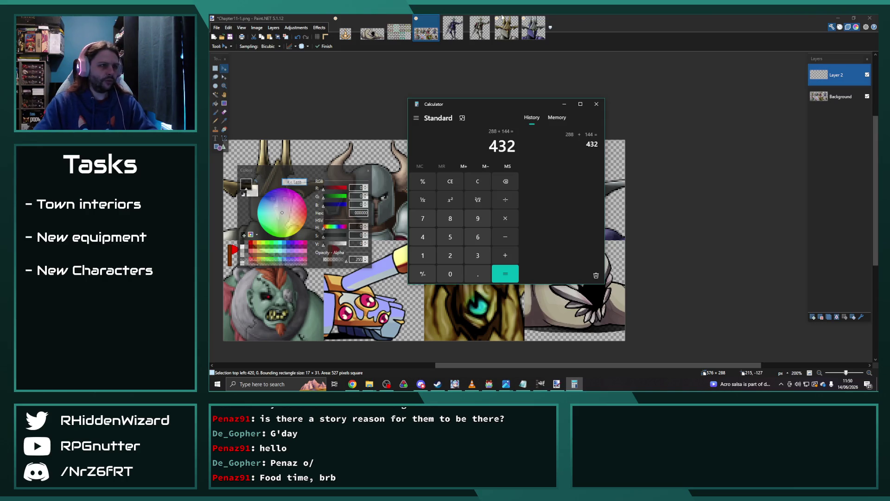
{"action": "key", "text": "alt+Tab"}
{"action": "left_click", "coordinate": [549, 205]}
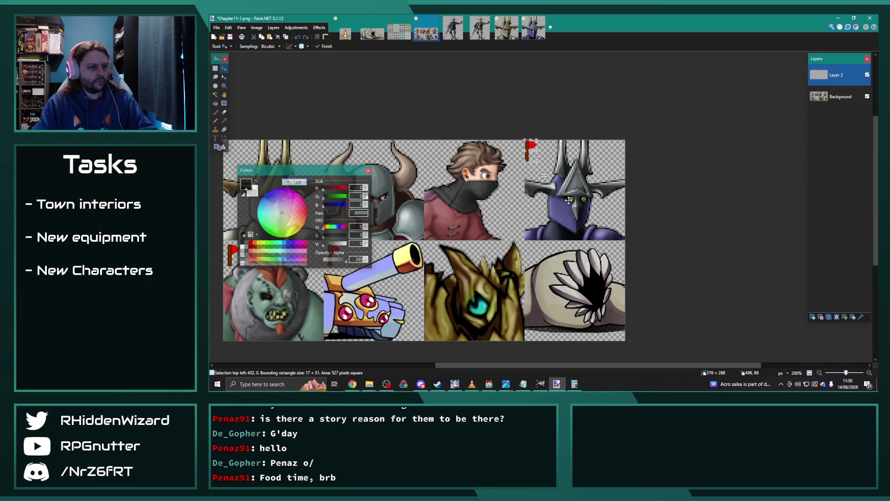
- Align the flag with the sheet's top edge at x=432
{"action": "scroll", "coordinate": [547, 197], "scroll_direction": "up", "scroll_amount": 2}
{"action": "scroll", "coordinate": [524, 191], "scroll_direction": "up", "scroll_amount": 3}
{"action": "key", "text": "Down"}
{"action": "key", "text": "Down"}
{"action": "key", "text": "Down"}
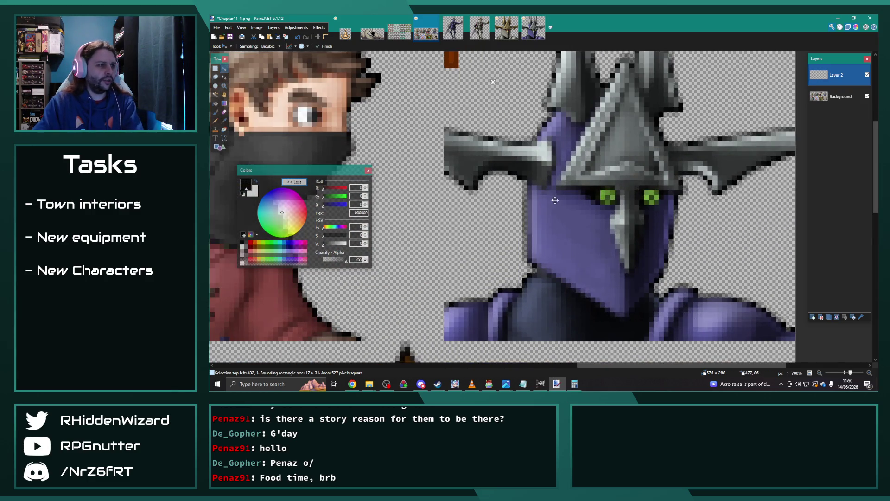
{"action": "key", "text": "Down"}
{"action": "key", "text": "Down"}
{"action": "key", "text": "Down"}
{"action": "key", "text": "Down"}
{"action": "key", "text": "Down"}
{"action": "key", "text": "Down"}
{"action": "key", "text": "Down"}
{"action": "key", "text": "Down"}
{"action": "key", "text": "Down"}
{"action": "key", "text": "Up"}
{"action": "key", "text": "Up"}
{"action": "key", "text": "Up"}
{"action": "scroll", "coordinate": [552, 200], "scroll_direction": "up", "scroll_amount": 5}
{"action": "key", "text": "Up"}
{"action": "key", "text": "Up"}
{"action": "key", "text": "Up"}
{"action": "key", "text": "Up"}
{"action": "key", "text": "Up"}
{"action": "key", "text": "Up"}
{"action": "key", "text": "Up"}
{"action": "key", "text": "Up"}
{"action": "key", "text": "Up"}
{"action": "key", "text": "Up"}
{"action": "key", "text": "Right"}
{"action": "key", "text": "Right"}
{"action": "key", "text": "Right"}
{"action": "key", "text": "Right"}
{"action": "key", "text": "Right"}
{"action": "key", "text": "Right"}
{"action": "key", "text": "Down"}
{"action": "key", "text": "Down"}
{"action": "key", "text": "Down"}
{"action": "key", "text": "Down"}
{"action": "key", "text": "Down"}
{"action": "key", "text": "Down"}
{"action": "key", "text": "Delete"}
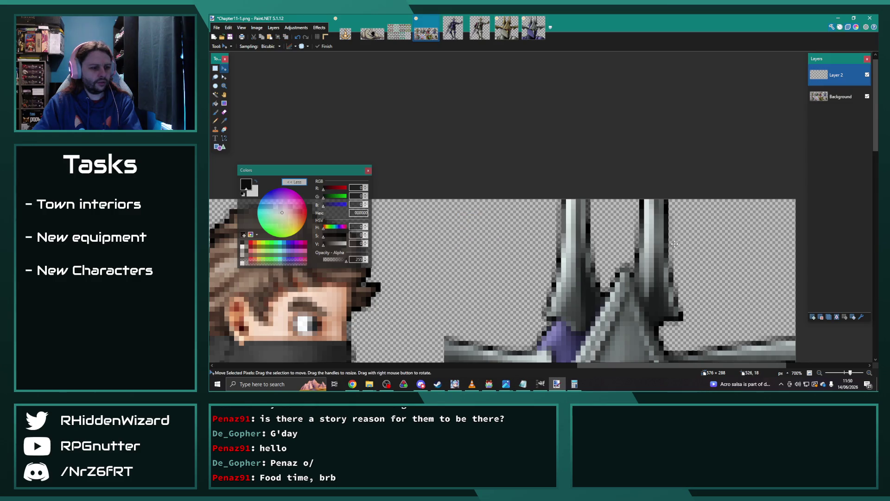
{"action": "key", "text": "ctrl+z"}
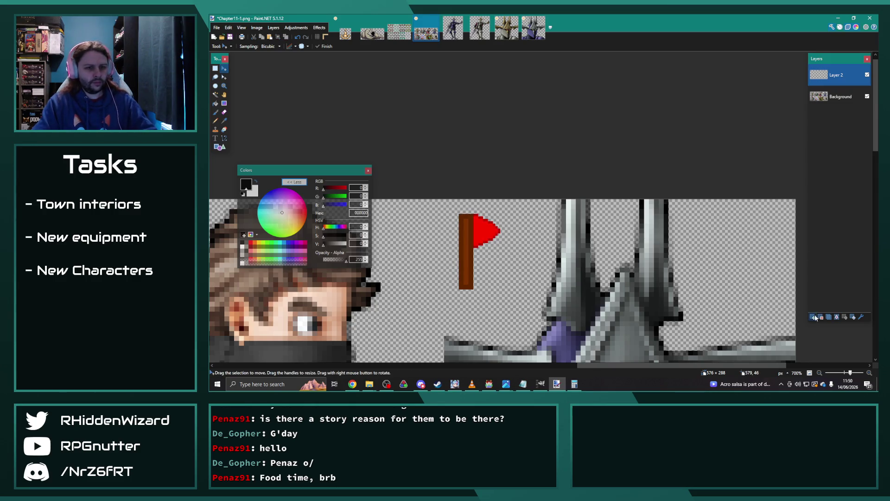
- Merge the flag layer down into the sheet and switch to knight_03b.png
{"action": "left_click", "coordinate": [837, 317]}
{"action": "scroll", "coordinate": [602, 245], "scroll_direction": "down", "scroll_amount": 5}
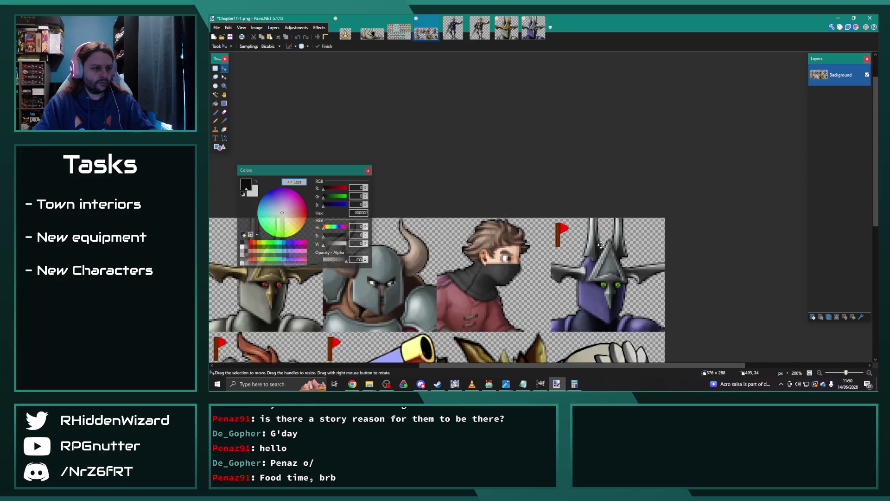
{"action": "scroll", "coordinate": [601, 245], "scroll_direction": "down", "scroll_amount": 1}
{"action": "mouse_move", "coordinate": [333, 173]}
{"action": "left_mouse_down"}
{"action": "mouse_move", "coordinate": [493, 147]}
{"action": "mouse_move", "coordinate": [821, 139]}
{"action": "left_mouse_up"}
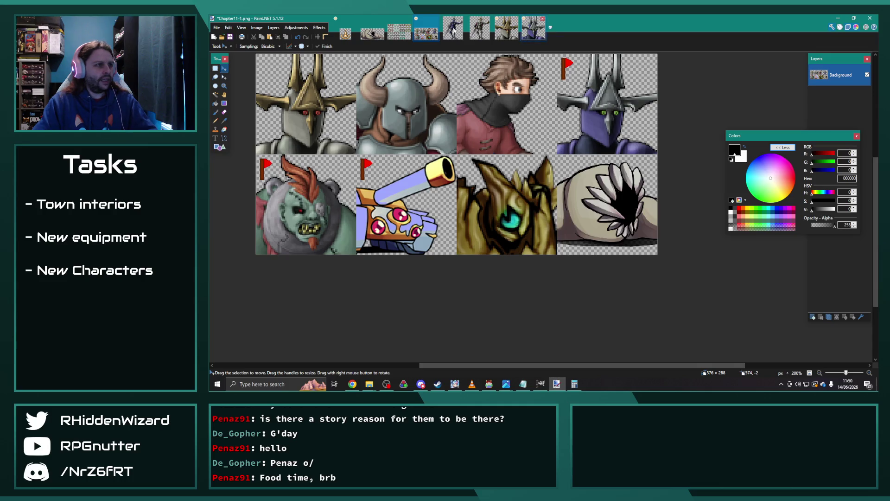
{"action": "left_click", "coordinate": [459, 28]}
{"action": "left_click", "coordinate": [296, 28]}
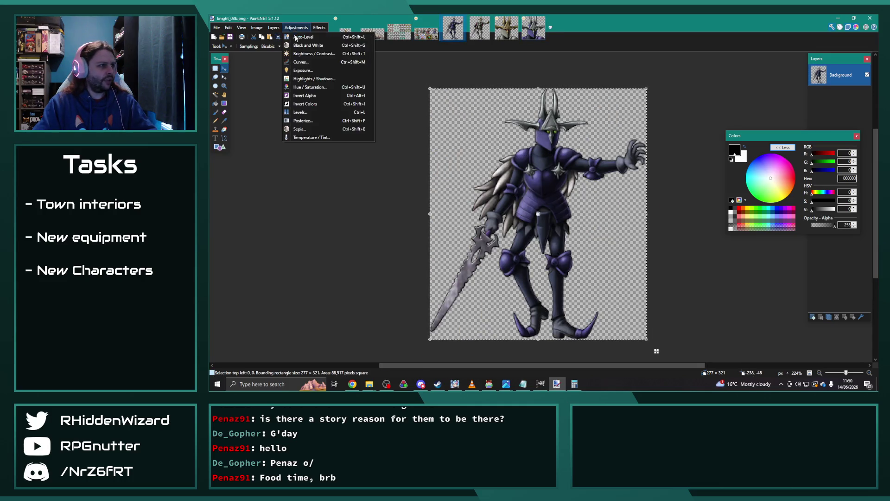
{"action": "left_click", "coordinate": [315, 87]}
{"action": "left_click_drag", "start_coordinate": [551, 165], "coordinate": [341, 94]}
{"action": "left_click_drag", "start_coordinate": [311, 142], "coordinate": [316, 144]}
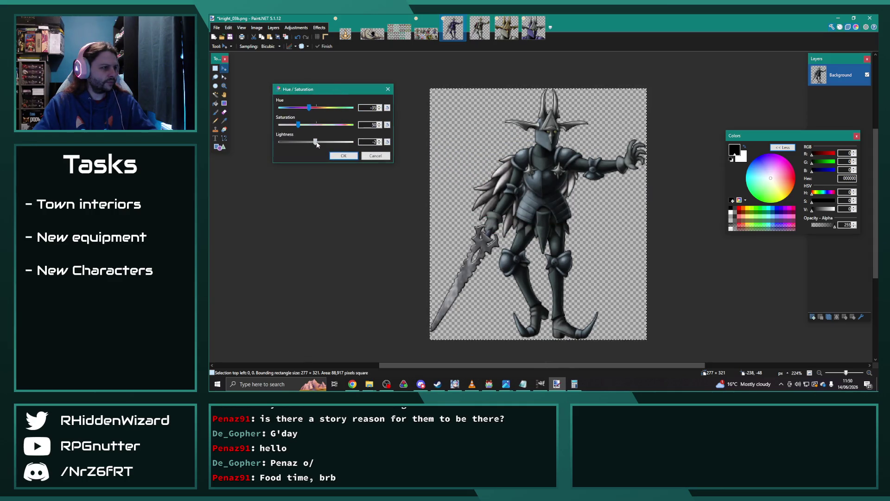
{"action": "mouse_move", "coordinate": [309, 107]}
{"action": "left_mouse_down"}
{"action": "mouse_move", "coordinate": [317, 108]}
{"action": "mouse_move", "coordinate": [316, 126]}
{"action": "mouse_move", "coordinate": [333, 116]}
{"action": "mouse_move", "coordinate": [317, 116]}
{"action": "left_mouse_up"}
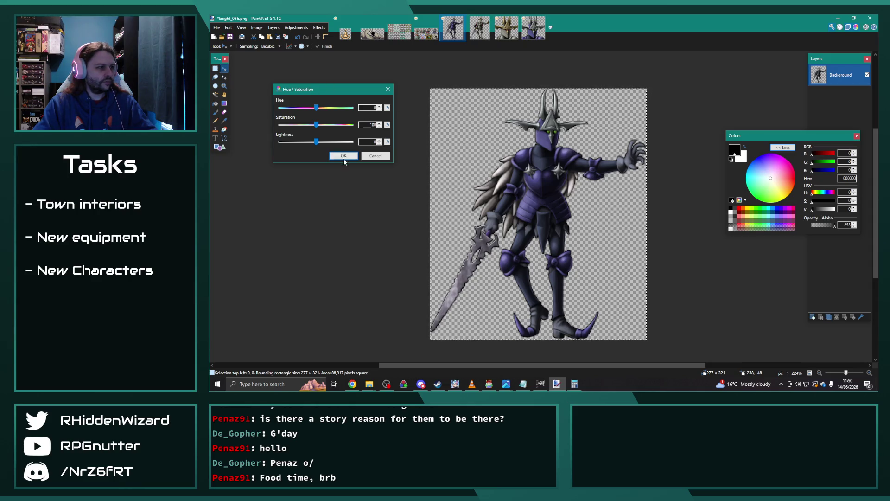
{"action": "left_click", "coordinate": [375, 156]}
{"action": "scroll", "coordinate": [529, 261], "scroll_direction": "up", "scroll_amount": 2}
{"action": "scroll", "coordinate": [529, 261], "scroll_direction": "up", "scroll_amount": 2}
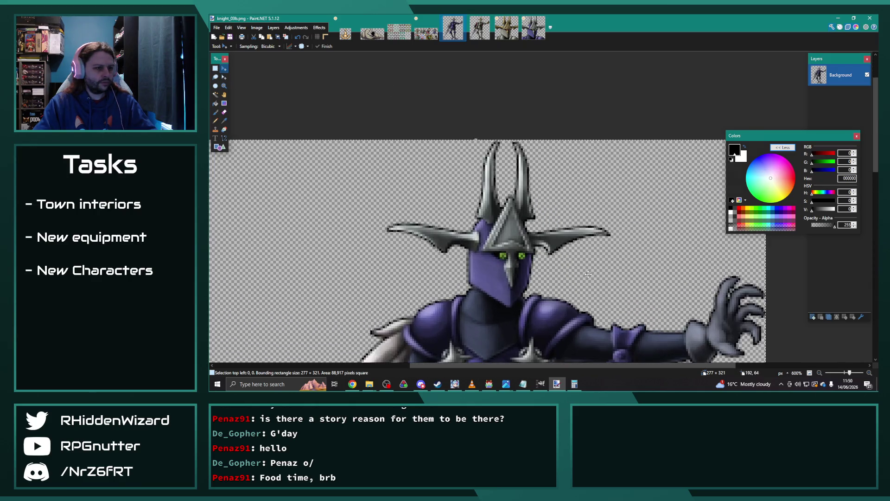
- Switch to Rectangle Select set to Any Size, undoing a trial selection at the eye
{"action": "scroll", "coordinate": [529, 261], "scroll_direction": "up", "scroll_amount": 3}
{"action": "scroll", "coordinate": [529, 260], "scroll_direction": "up", "scroll_amount": 2}
{"action": "scroll", "coordinate": [408, 207], "scroll_direction": "up", "scroll_amount": 2}
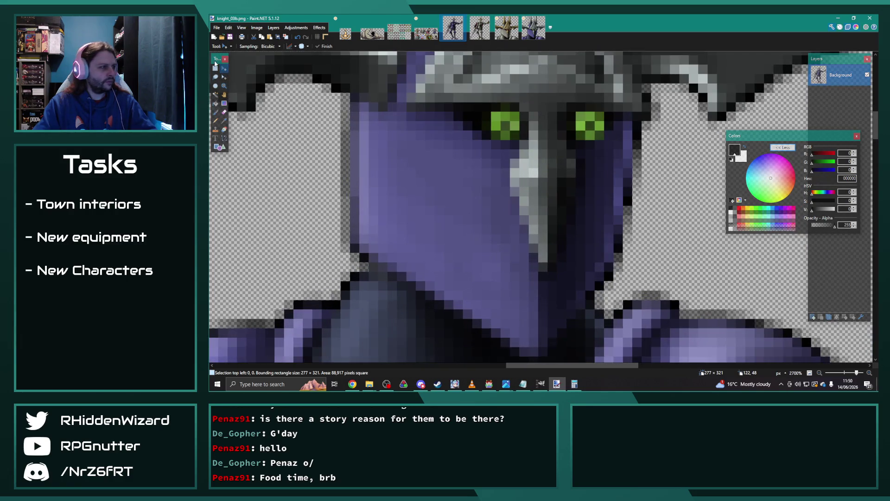
{"action": "left_click", "coordinate": [215, 69]}
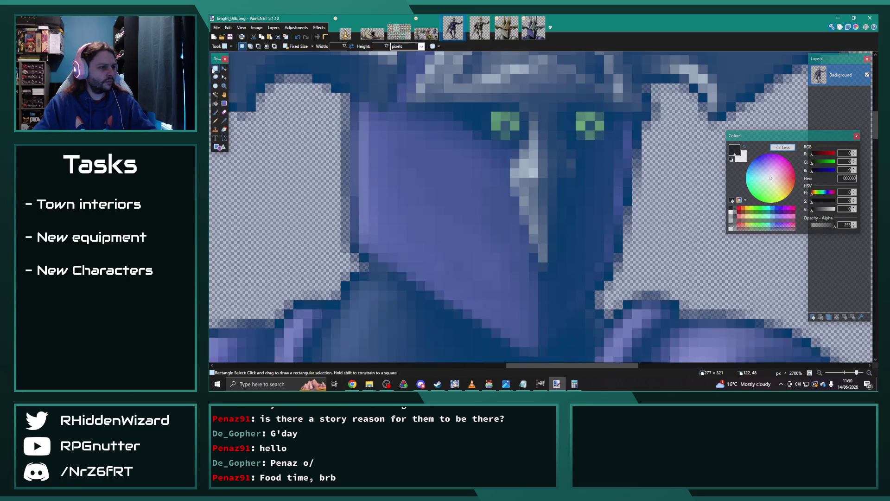
{"action": "left_click", "coordinate": [493, 113]}
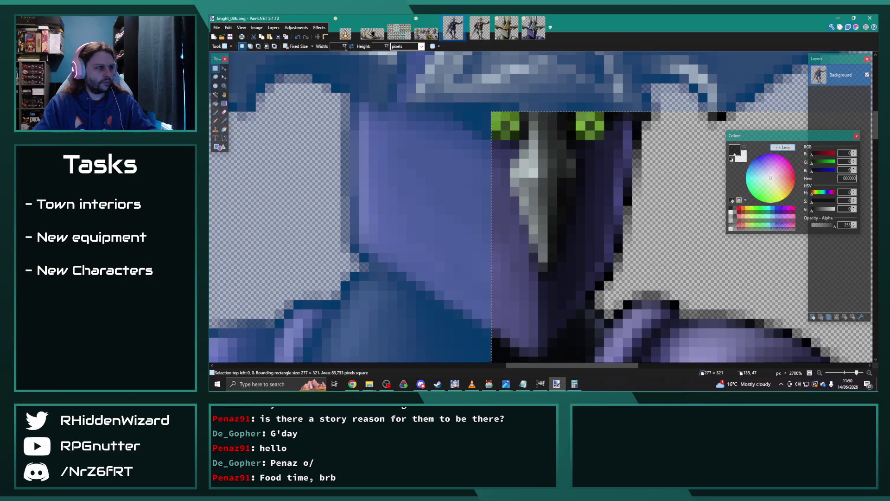
{"action": "key", "text": "ctrl+z"}
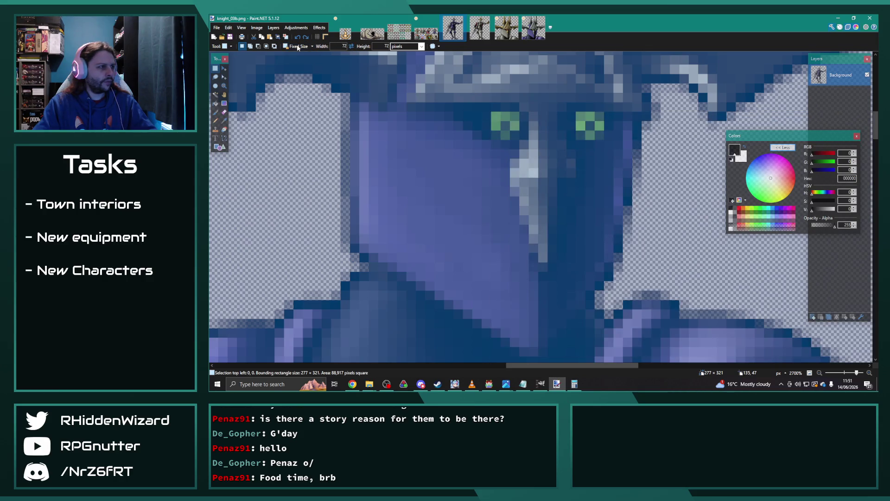
{"action": "left_click", "coordinate": [298, 47]}
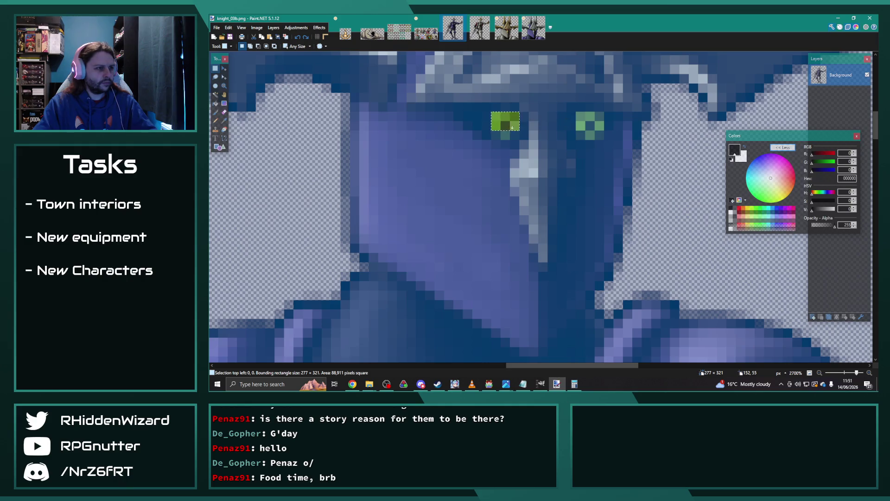
- Zoom out to show the whole knight and bring up the Adjustments menu
{"action": "scroll", "coordinate": [511, 186], "scroll_direction": "down", "scroll_amount": 8, "text": "ctrl"}
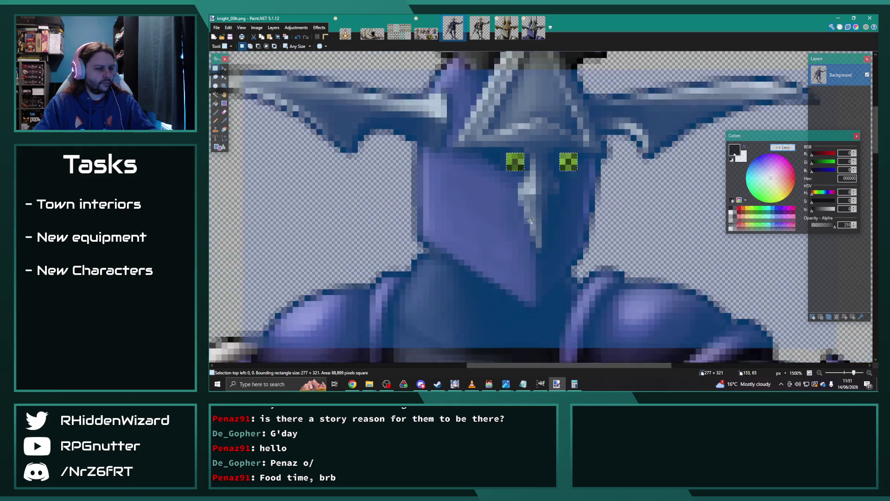
{"action": "scroll", "coordinate": [462, 203], "scroll_direction": "down", "scroll_amount": 2, "text": "ctrl"}
{"action": "scroll", "coordinate": [462, 203], "scroll_direction": "down", "scroll_amount": 1, "text": "ctrl"}
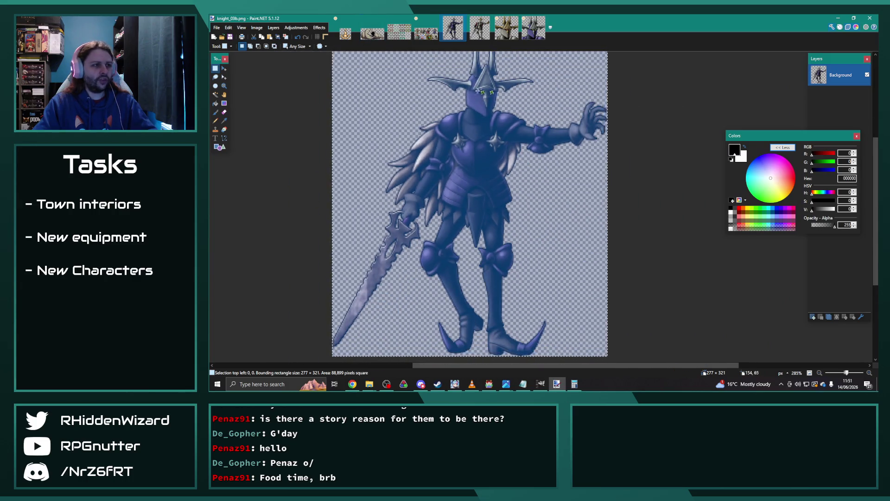
{"action": "left_click", "coordinate": [295, 28]}
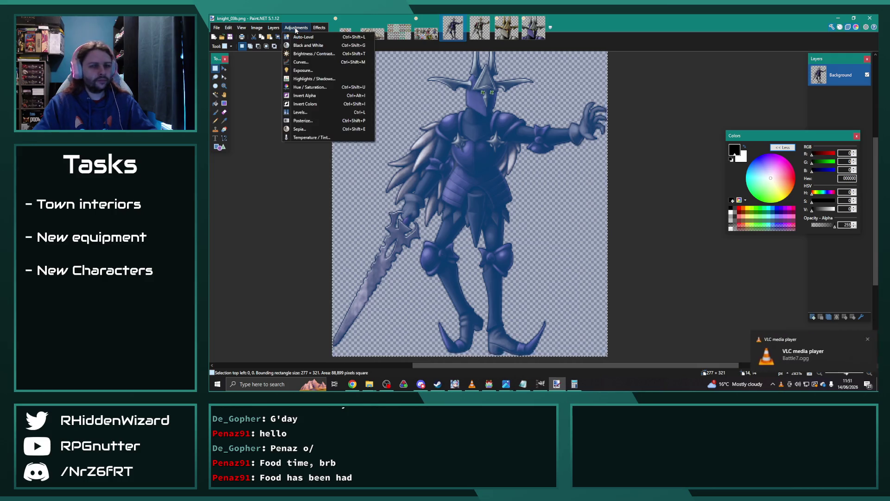
- Apply Hue / Saturation with Hue 15, Saturation 103 and Lightness -10 to knight_03b
{"action": "left_click", "coordinate": [312, 88]}
{"action": "left_click_drag", "start_coordinate": [579, 149], "coordinate": [672, 115]}
{"action": "left_click_drag", "start_coordinate": [668, 171], "coordinate": [668, 140]}
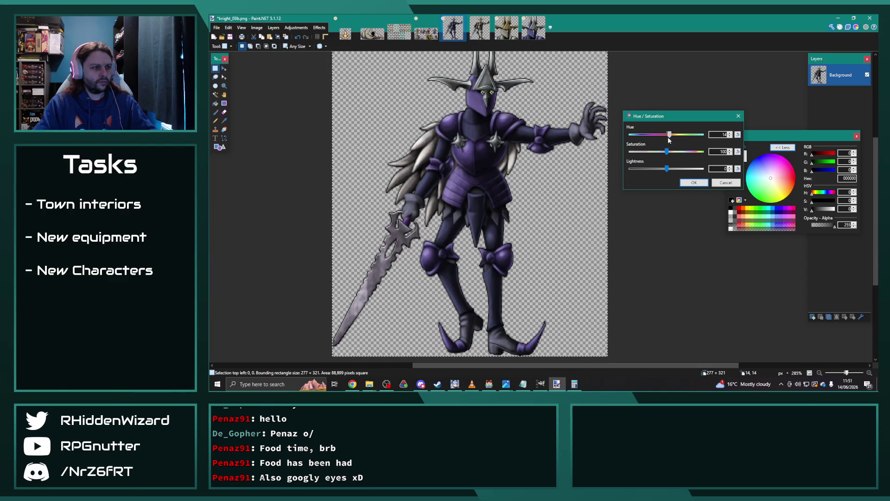
{"action": "left_click", "coordinate": [730, 133]}
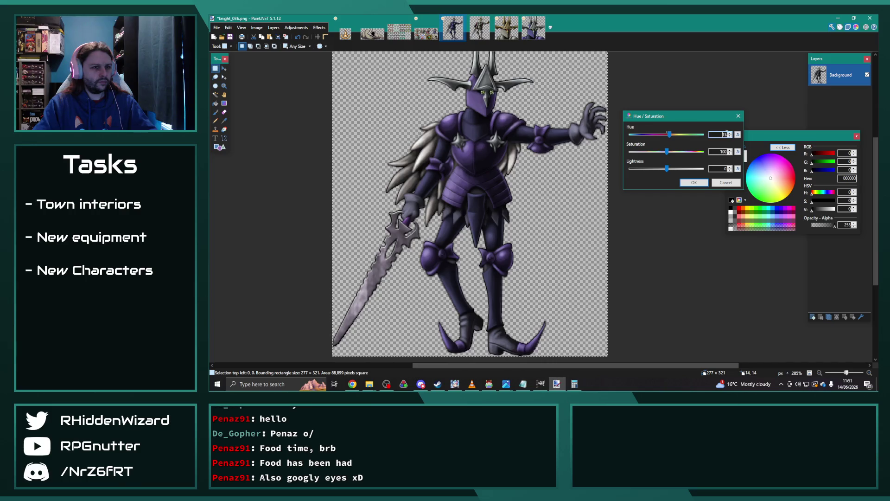
{"action": "left_click", "coordinate": [670, 153]}
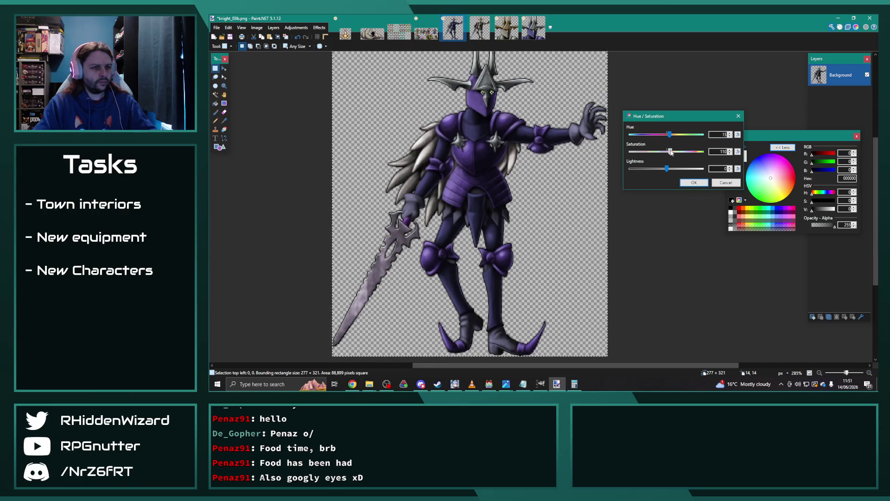
{"action": "left_click_drag", "start_coordinate": [667, 170], "coordinate": [664, 169]}
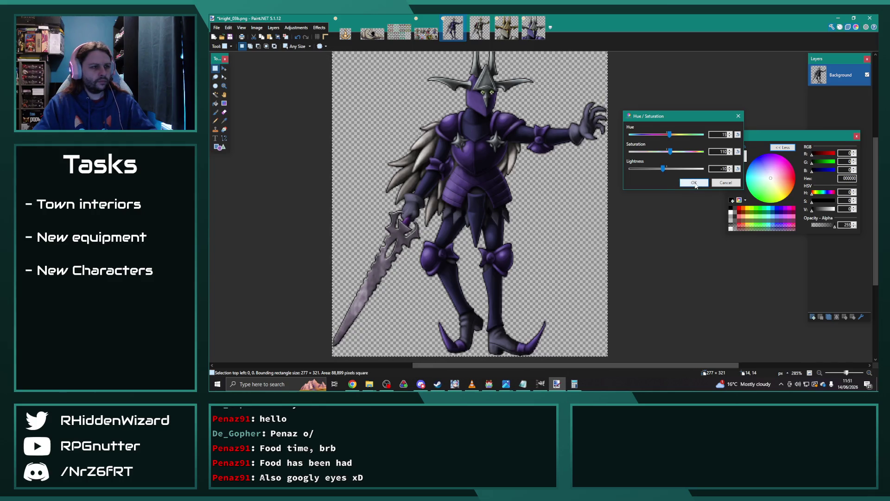
{"action": "left_click", "coordinate": [694, 183]}
{"action": "scroll", "coordinate": [625, 176], "scroll_direction": "down", "scroll_amount": 1}
- Save the recoloured knight as knight_03b_edit.png with the default PNG settings
{"action": "scroll", "coordinate": [624, 176], "scroll_direction": "down", "scroll_amount": 1}
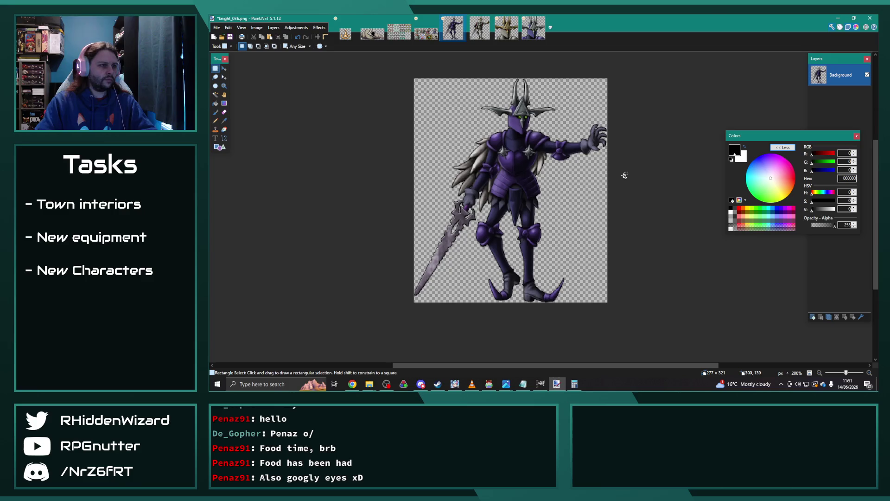
{"action": "left_click", "coordinate": [216, 28]}
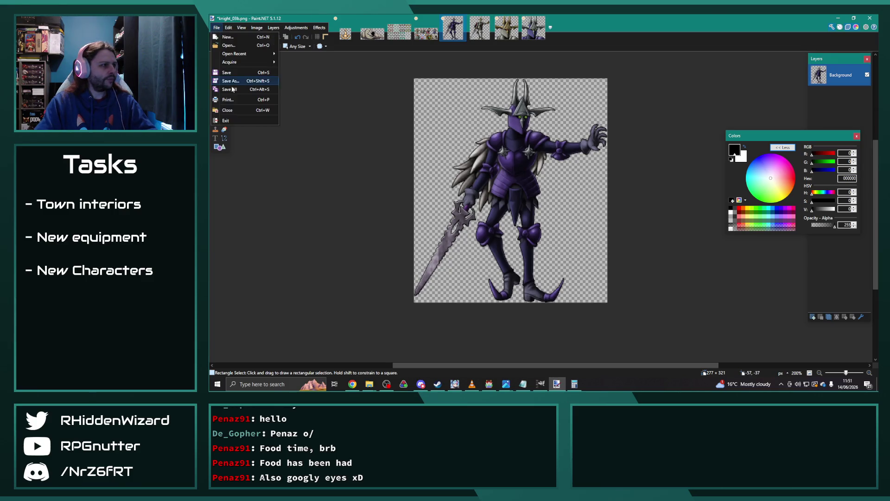
{"action": "left_click", "coordinate": [234, 81]}
{"action": "key", "text": "End"}
{"action": "type", "text": "_edit"}
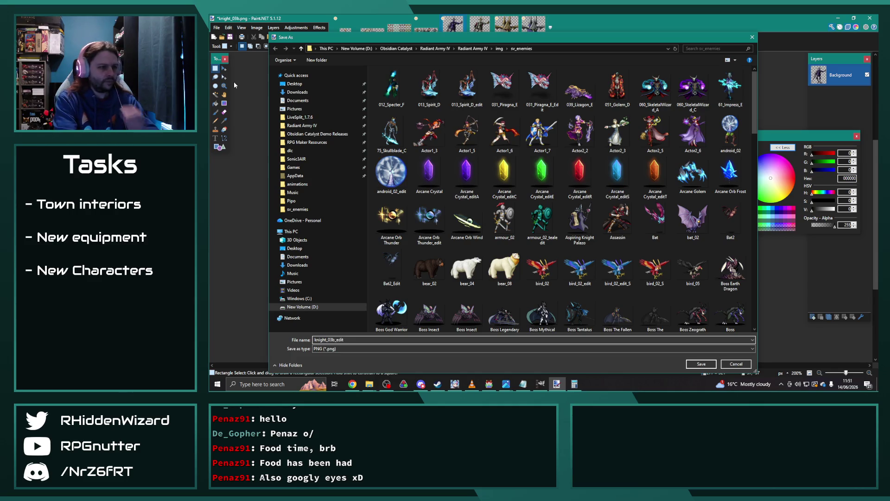
{"action": "key", "text": "Return"}
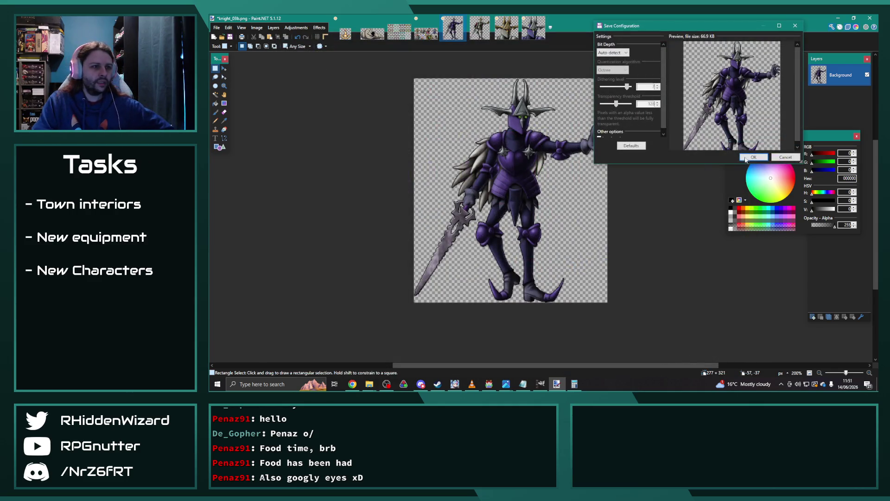
{"action": "left_click", "coordinate": [754, 157]}
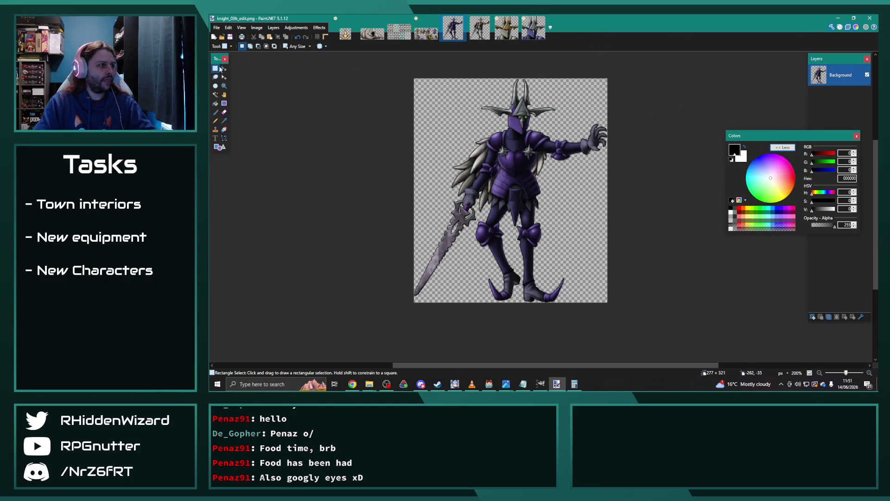
{"action": "left_click", "coordinate": [297, 47]}
{"action": "left_click", "coordinate": [288, 51]}
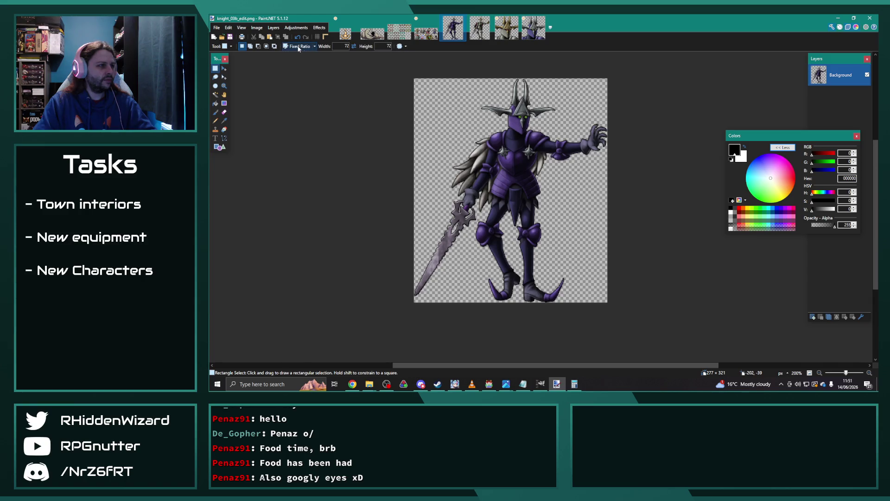
- Select a fixed 72×72 square over the purple knight's head
{"action": "left_click_drag", "start_coordinate": [535, 128], "coordinate": [466, 50]}
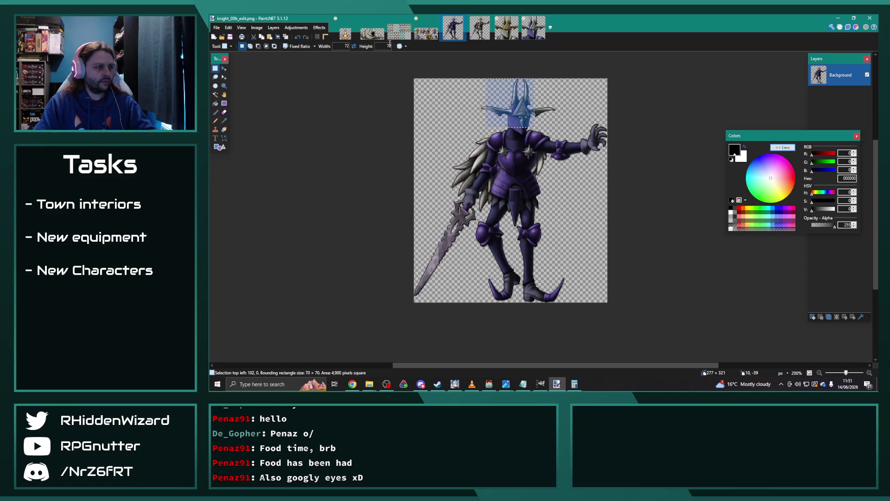
{"action": "left_click", "coordinate": [303, 47]}
{"action": "left_click", "coordinate": [297, 65]}
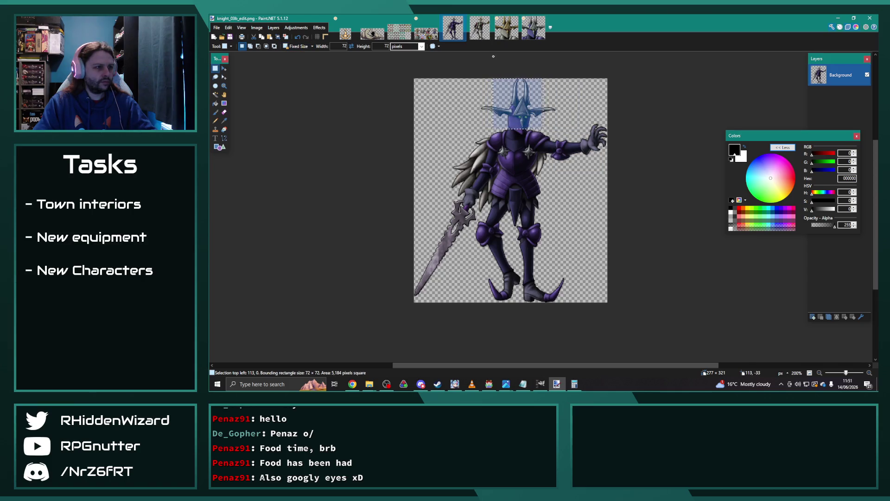
{"action": "left_click_drag", "start_coordinate": [495, 71], "coordinate": [496, 90]}
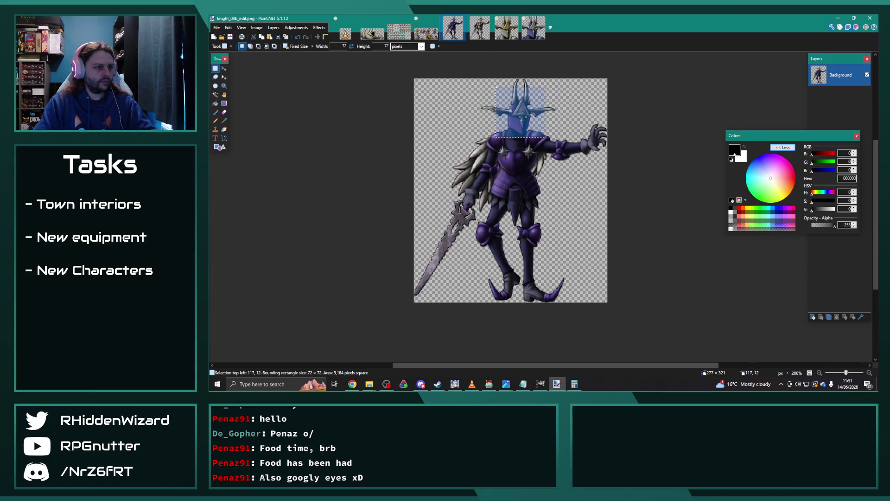
- Paste the head into a new 72×72 image, enlarge it 200% to 144×144, and paste into Chapter11-1.png
{"action": "left_click", "coordinate": [217, 27]}
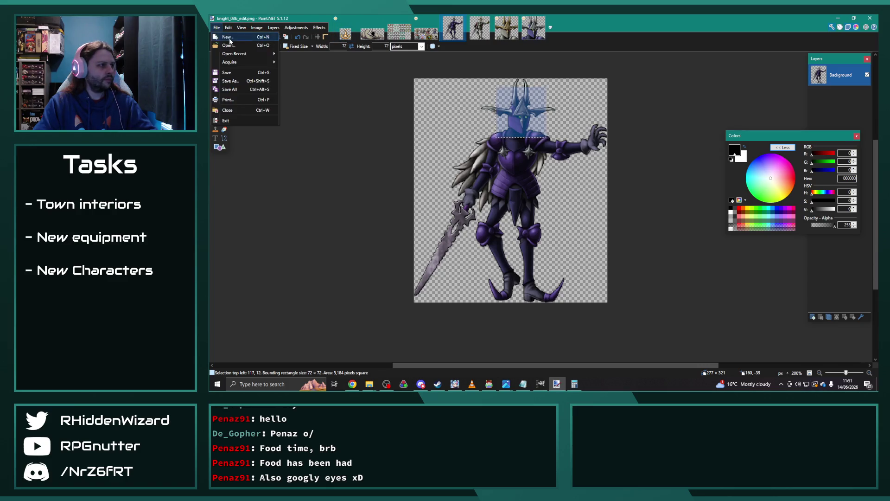
{"action": "left_click", "coordinate": [224, 37]}
{"action": "left_click", "coordinate": [555, 238]}
{"action": "key", "text": "ctrl+v"}
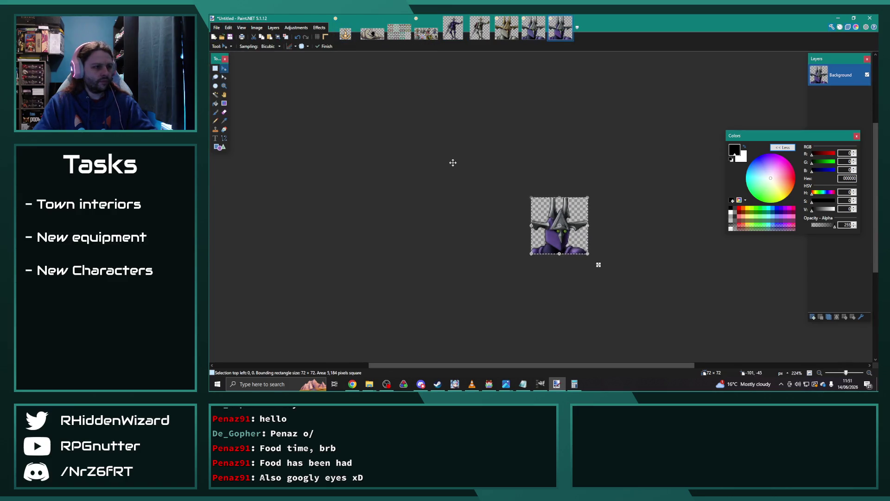
{"action": "left_click", "coordinate": [259, 28]}
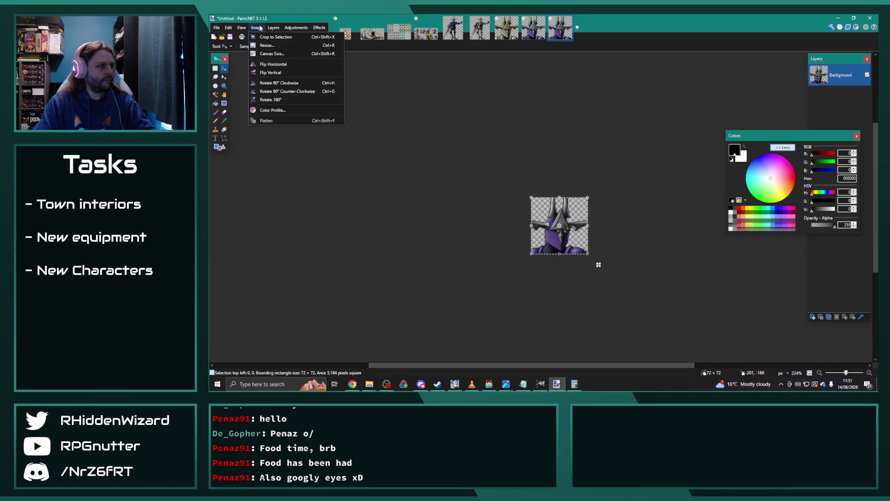
{"action": "left_click", "coordinate": [267, 45]}
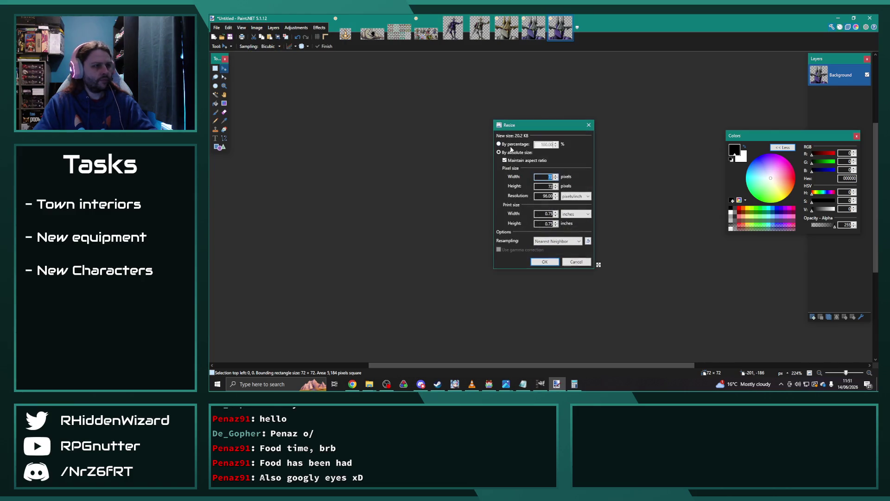
{"action": "type", "text": "00"}
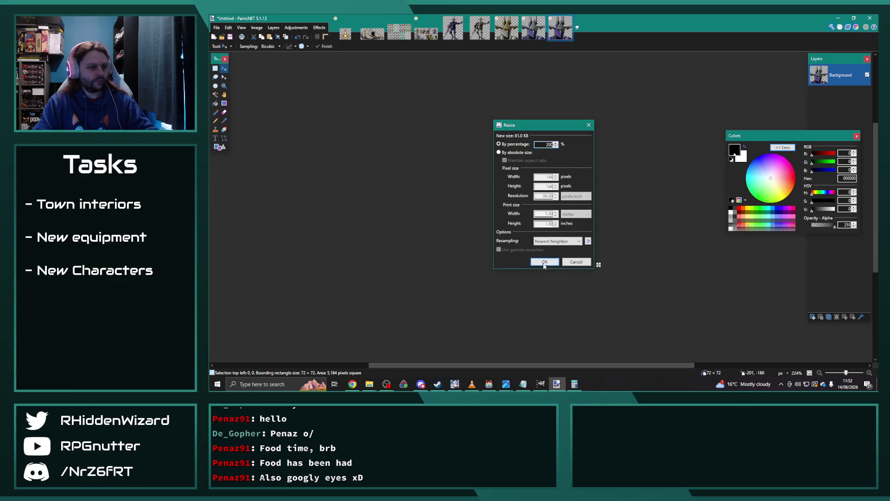
{"action": "key", "text": "Return"}
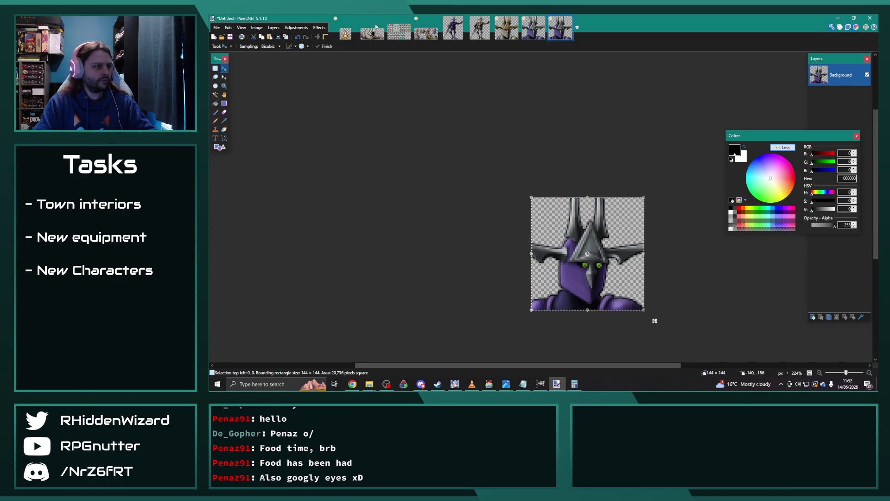
{"action": "left_click", "coordinate": [423, 37]}
{"action": "key", "text": "ctrl+v"}
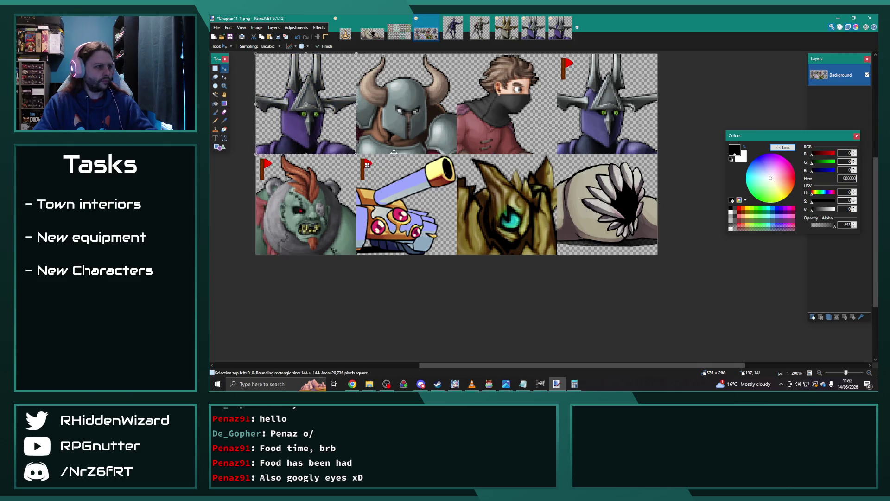
- Nudge the pasted head into the bottom-left 144×144 cell over the green brute and commit it
{"action": "left_click_drag", "start_coordinate": [393, 152], "coordinate": [385, 205]}
{"action": "key", "text": "Up"}
{"action": "key", "text": "Up"}
{"action": "key", "text": "Up"}
{"action": "key", "text": "Up"}
{"action": "key", "text": "Up"}
{"action": "key", "text": "Up"}
{"action": "key", "text": "Up"}
{"action": "key", "text": "Up"}
{"action": "key", "text": "Up"}
{"action": "key", "text": "Up"}
{"action": "key", "text": "Up"}
{"action": "key", "text": "Up"}
{"action": "key", "text": "Right"}
{"action": "key", "text": "Down"}
{"action": "key", "text": "Down"}
{"action": "key", "text": "Down"}
{"action": "key", "text": "Down"}
{"action": "key", "text": "Down"}
{"action": "key", "text": "Down"}
{"action": "key", "text": "Down"}
{"action": "key", "text": "Down"}
{"action": "key", "text": "Down"}
{"action": "key", "text": "Down"}
{"action": "key", "text": "Down"}
{"action": "key", "text": "Down"}
{"action": "key", "text": "Right"}
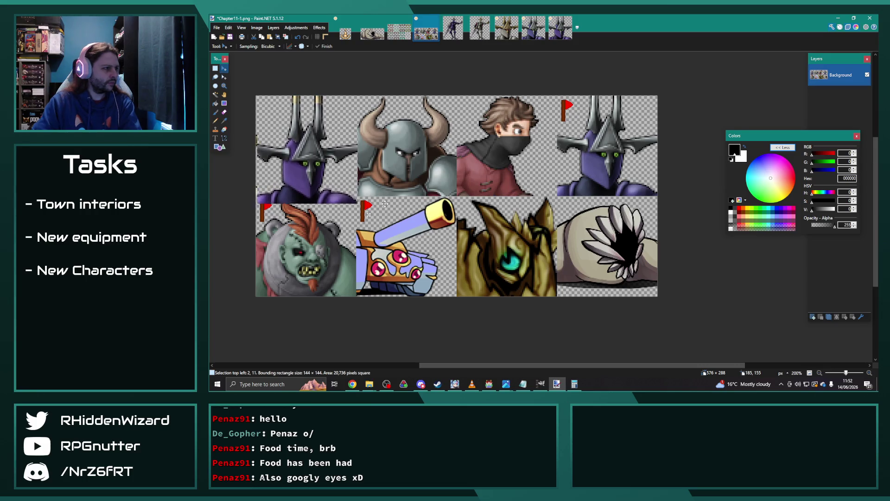
{"action": "key", "text": "Down"}
{"action": "key", "text": "Down"}
{"action": "key", "text": "Down"}
{"action": "key", "text": "Down"}
{"action": "key", "text": "Down"}
{"action": "key", "text": "Down"}
{"action": "key", "text": "Down"}
{"action": "key", "text": "Down"}
{"action": "key", "text": "Down"}
{"action": "key", "text": "Down"}
{"action": "key", "text": "Down"}
{"action": "key", "text": "Down"}
{"action": "key", "text": "Left"}
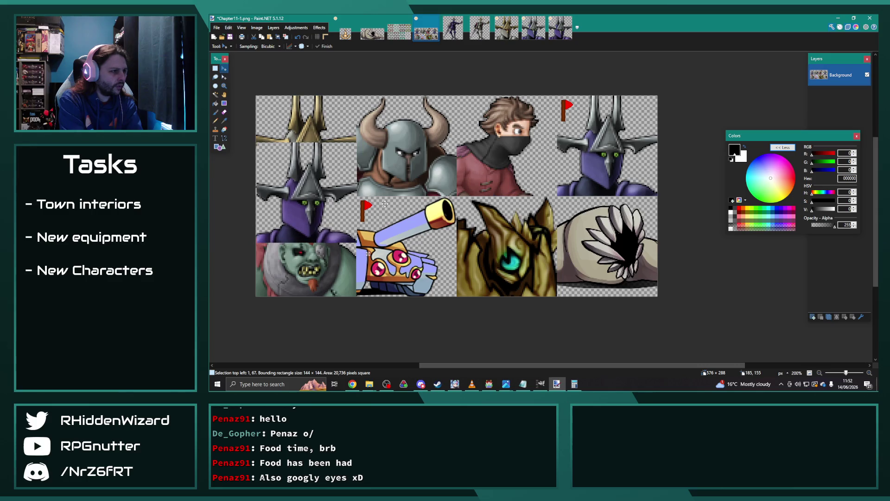
{"action": "key", "text": "Left"}
{"action": "key", "text": "Left"}
{"action": "key", "text": "Right"}
{"action": "key", "text": "Up"}
{"action": "key", "text": "Up"}
{"action": "key", "text": "Up"}
{"action": "key", "text": "Up"}
{"action": "key", "text": "Up"}
{"action": "key", "text": "Up"}
{"action": "key", "text": "Up"}
{"action": "key", "text": "Up"}
{"action": "key", "text": "Up"}
{"action": "key", "text": "Up"}
{"action": "key", "text": "Up"}
{"action": "key", "text": "Up"}
{"action": "key", "text": "Up"}
{"action": "key", "text": "Up"}
{"action": "key", "text": "Up"}
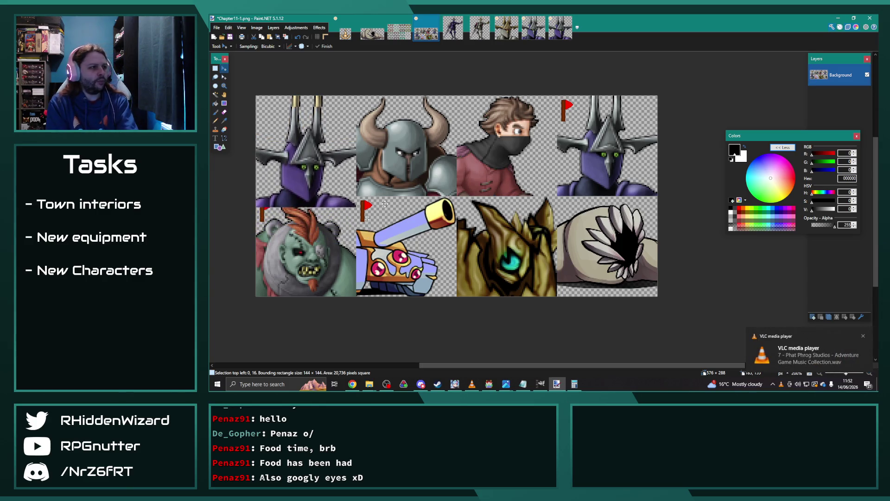
{"action": "key", "text": "Up"}
{"action": "key", "text": "Up"}
{"action": "key", "text": "Up"}
{"action": "key", "text": "Up"}
{"action": "key", "text": "Up"}
{"action": "key", "text": "Up"}
{"action": "key", "text": "Down"}
{"action": "key", "text": "Down"}
{"action": "key", "text": "Down"}
{"action": "key", "text": "Down"}
{"action": "key", "text": "Down"}
{"action": "key", "text": "Down"}
{"action": "key", "text": "Down"}
{"action": "key", "text": "Down"}
{"action": "key", "text": "Down"}
{"action": "key", "text": "Down"}
{"action": "key", "text": "Down"}
{"action": "key", "text": "Down"}
{"action": "key", "text": "Down"}
{"action": "key", "text": "Down"}
{"action": "key", "text": "Down"}
{"action": "key", "text": "Down"}
{"action": "key", "text": "Down"}
{"action": "key", "text": "Down"}
{"action": "key", "text": "Down"}
{"action": "key", "text": "Down"}
{"action": "key", "text": "Down"}
{"action": "key", "text": "Down"}
{"action": "key", "text": "Down"}
{"action": "key", "text": "Down"}
{"action": "key", "text": "Down"}
{"action": "key", "text": "Down"}
{"action": "key", "text": "Down"}
{"action": "key", "text": "Down"}
{"action": "key", "text": "Down"}
{"action": "key", "text": "Down"}
{"action": "key", "text": "Down"}
{"action": "key", "text": "Down"}
{"action": "key", "text": "Down"}
{"action": "key", "text": "Down"}
{"action": "key", "text": "Down"}
{"action": "key", "text": "Down"}
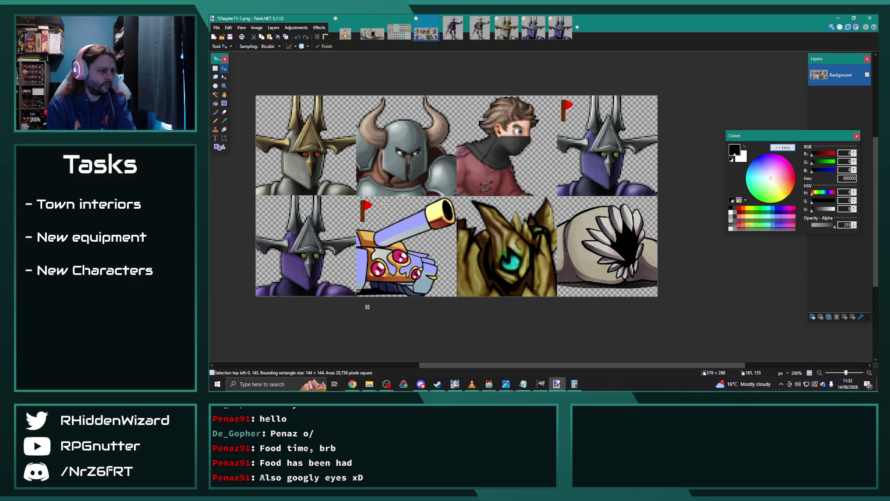
{"action": "key", "text": "Up"}
{"action": "key", "text": "ctrl+d"}
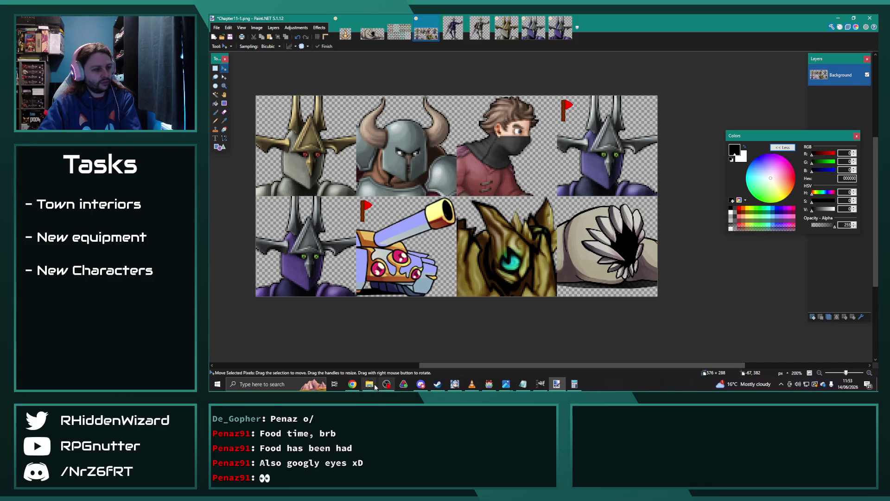
- From the characters Explorer window, drag KatryciaLeader.png onto Paint.NET to open it in a new tab
{"action": "left_click", "coordinate": [369, 384]}
{"action": "left_click", "coordinate": [369, 355]}
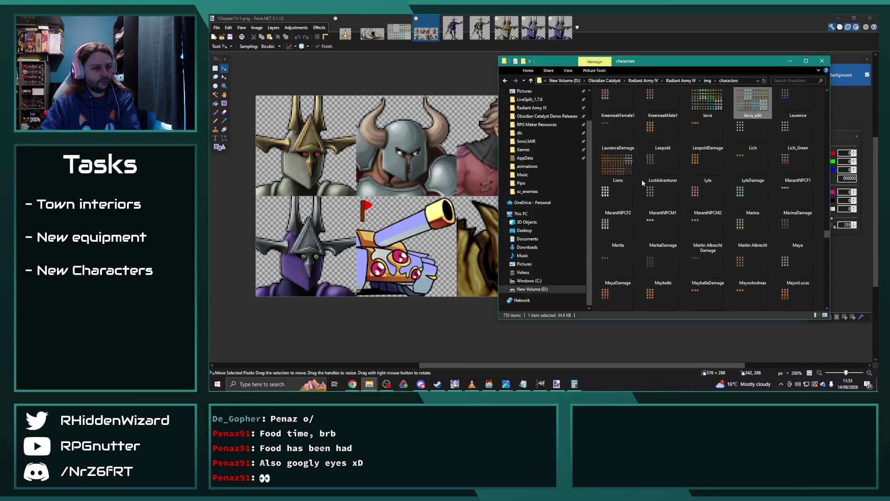
{"action": "scroll", "coordinate": [719, 239], "scroll_direction": "up", "scroll_amount": 10}
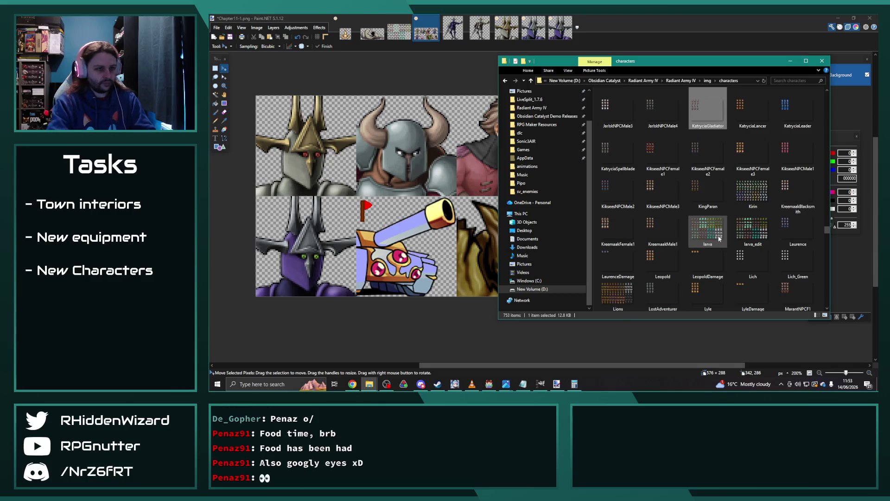
{"action": "left_click", "coordinate": [713, 108]}
{"action": "left_click_drag", "start_coordinate": [800, 111], "coordinate": [416, 82]}
{"action": "left_click", "coordinate": [521, 202]}
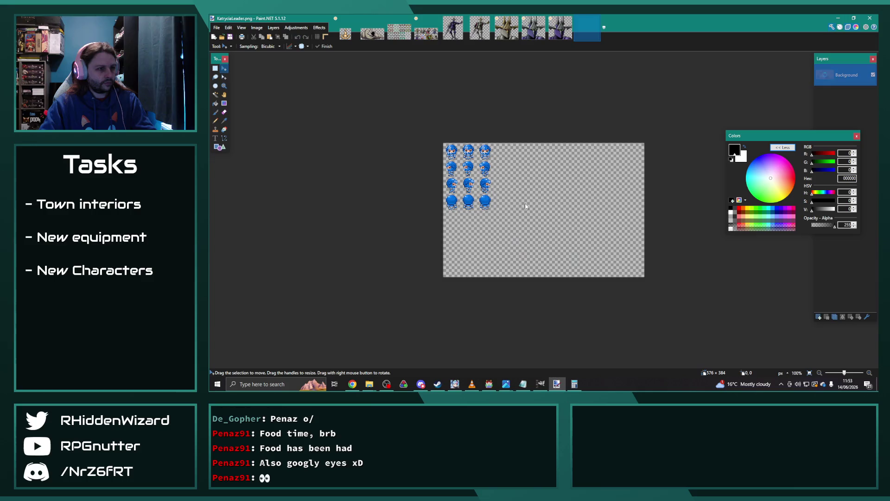
- Pick Rectangle Select set to Any Size and zoom to 2400% on the first sprite's face
{"action": "scroll", "coordinate": [445, 192], "scroll_direction": "up", "scroll_amount": 3}
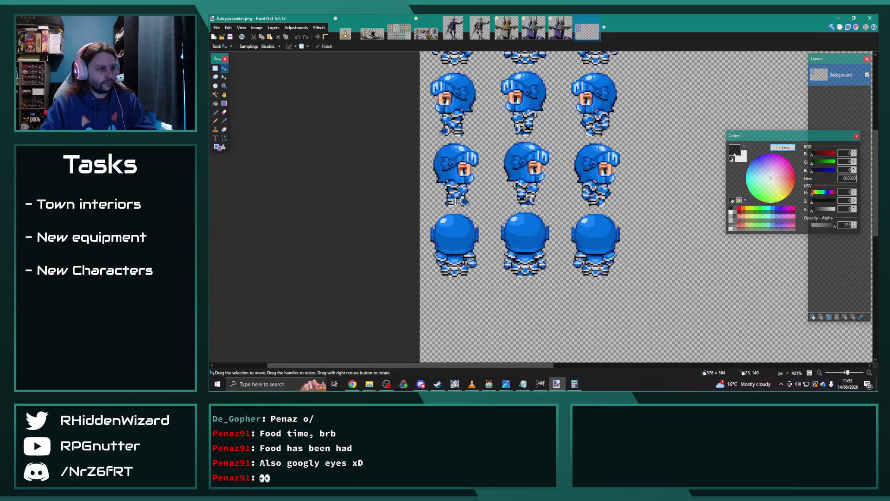
{"action": "scroll", "coordinate": [427, 188], "scroll_direction": "down", "scroll_amount": 2}
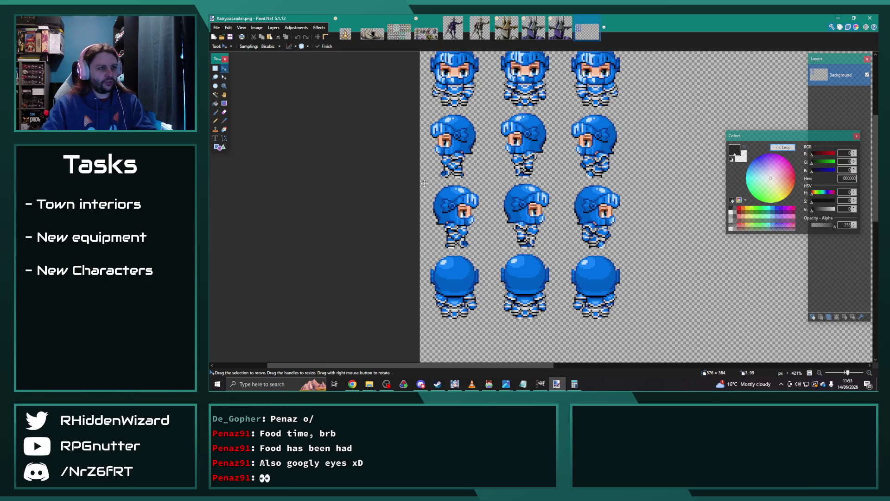
{"action": "scroll", "coordinate": [417, 185], "scroll_direction": "down", "scroll_amount": 1}
{"action": "scroll", "coordinate": [408, 188], "scroll_direction": "down", "scroll_amount": 1}
{"action": "left_click", "coordinate": [215, 68]}
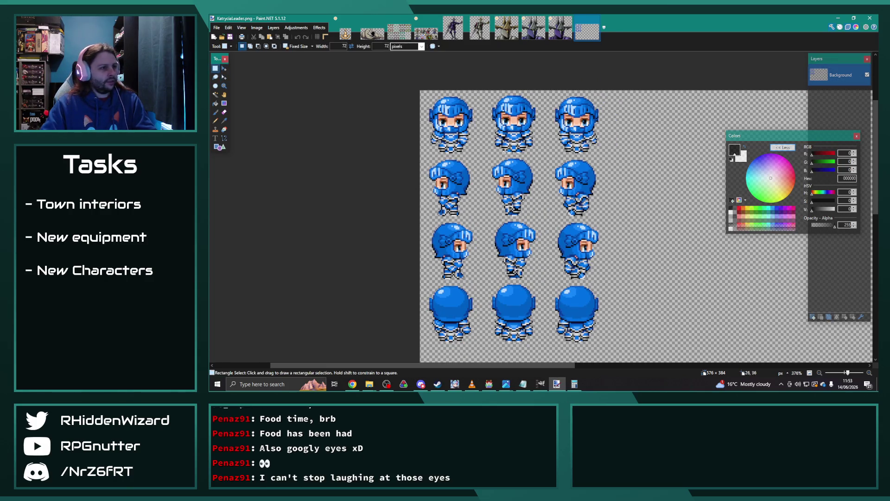
{"action": "scroll", "coordinate": [585, 206], "scroll_direction": "down", "scroll_amount": 2}
{"action": "scroll", "coordinate": [596, 214], "scroll_direction": "up", "scroll_amount": 2}
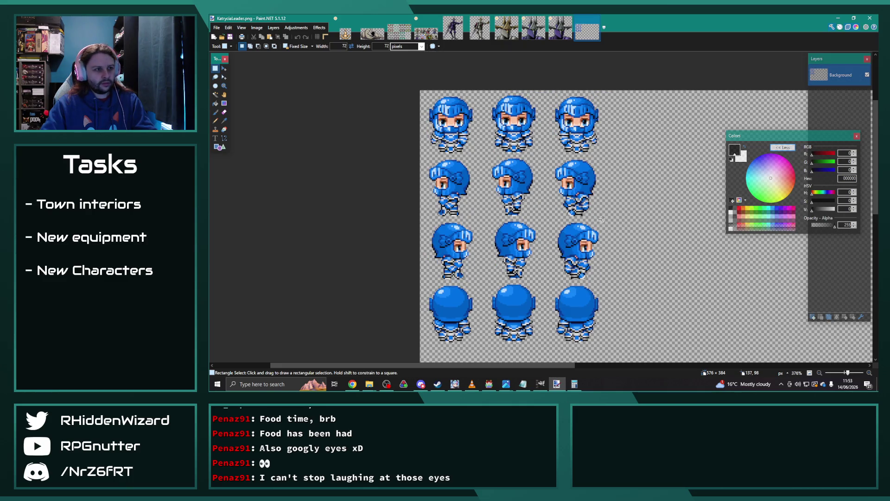
{"action": "scroll", "coordinate": [518, 219], "scroll_direction": "up", "scroll_amount": 4}
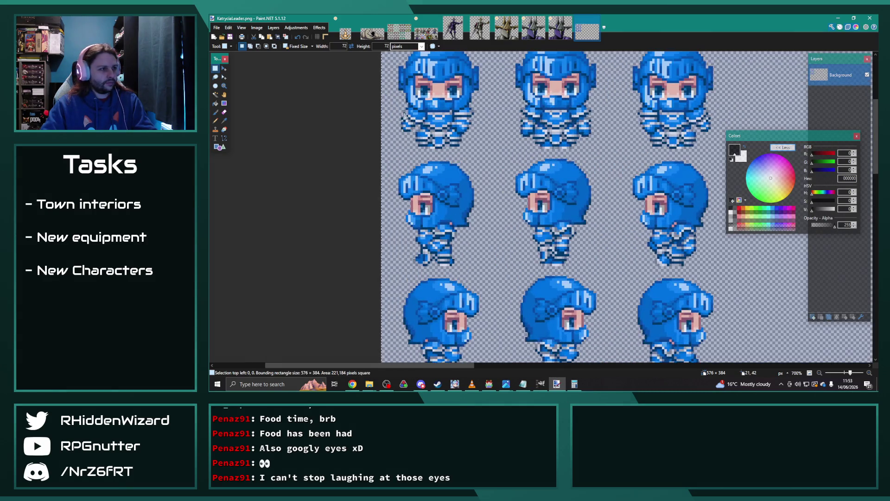
{"action": "left_click", "coordinate": [307, 49]}
{"action": "left_click", "coordinate": [299, 57]}
{"action": "scroll", "coordinate": [419, 182], "scroll_direction": "up", "scroll_amount": 3}
{"action": "scroll", "coordinate": [418, 182], "scroll_direction": "up", "scroll_amount": 3}
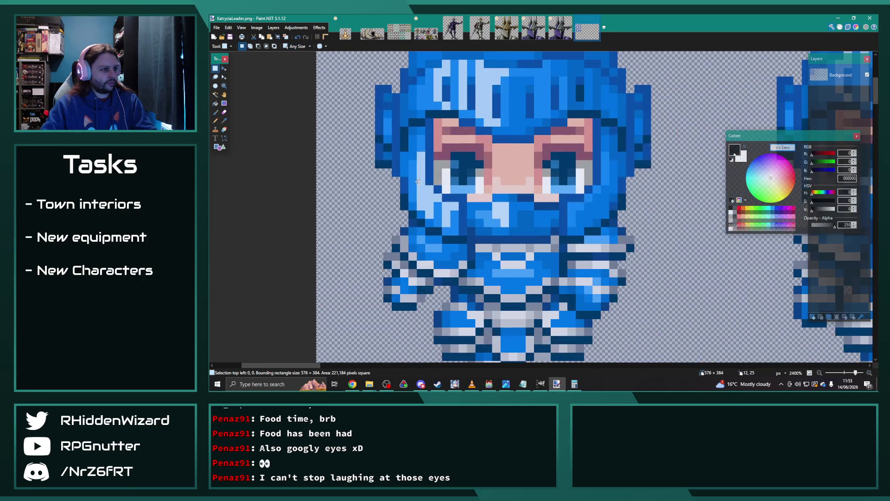
{"action": "scroll", "coordinate": [447, 132], "scroll_direction": "down", "scroll_amount": 2}
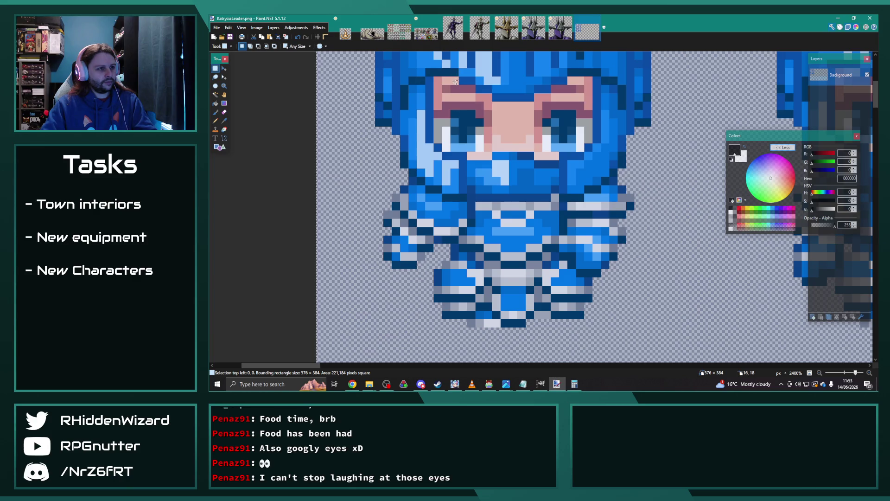
- Try selecting the first face's brow and eye pixels, then undo the tinted changes
{"action": "mouse_move", "coordinate": [454, 81]}
{"action": "left_mouse_down"}
{"action": "mouse_move", "coordinate": [435, 85]}
{"action": "mouse_move", "coordinate": [437, 142]}
{"action": "left_mouse_up"}
{"action": "left_click_drag", "start_coordinate": [442, 110], "coordinate": [475, 85]}
{"action": "left_click_drag", "start_coordinate": [440, 119], "coordinate": [593, 143]}
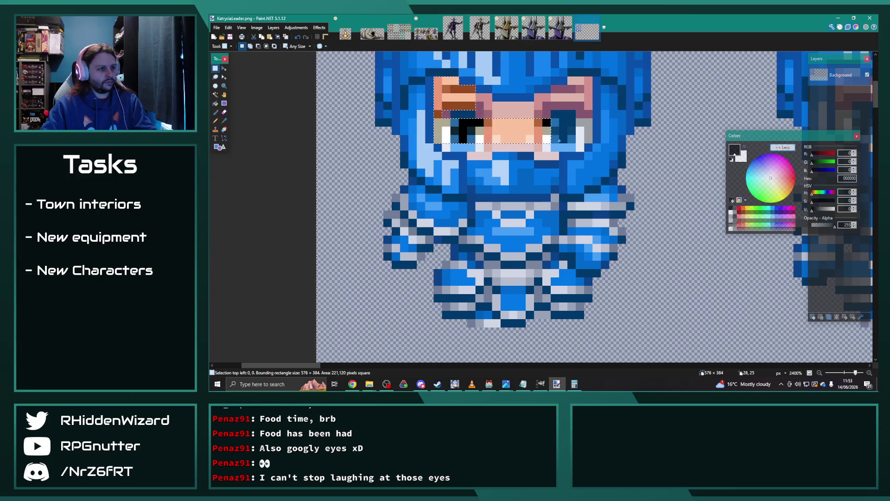
{"action": "left_click_drag", "start_coordinate": [488, 101], "coordinate": [588, 114]}
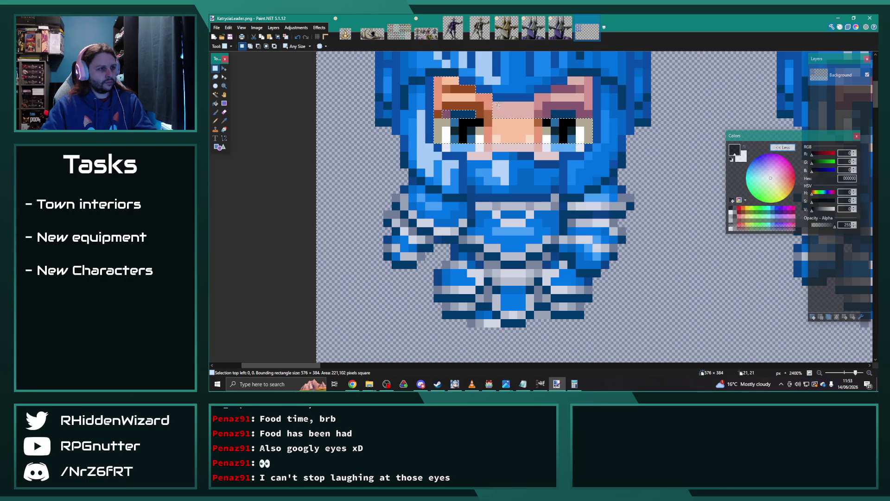
{"action": "left_click_drag", "start_coordinate": [592, 77], "coordinate": [563, 91]}
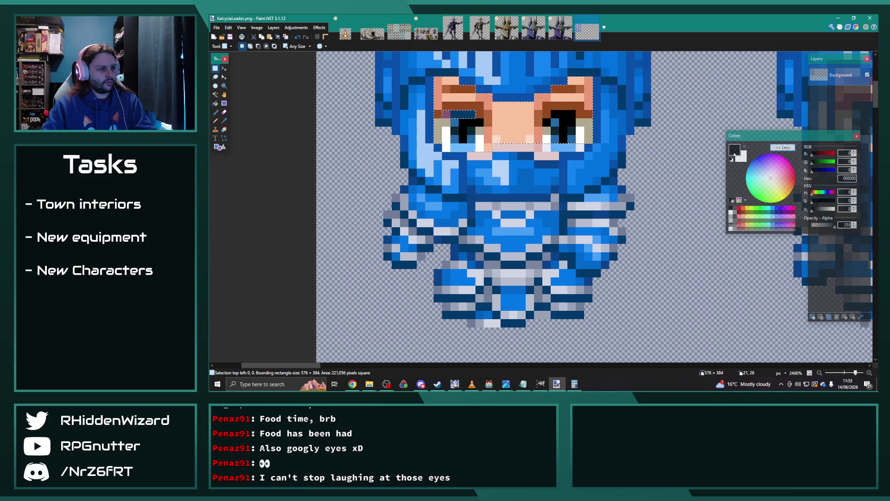
{"action": "left_click_drag", "start_coordinate": [443, 151], "coordinate": [575, 140]}
{"action": "key", "text": "ctrl+z"}
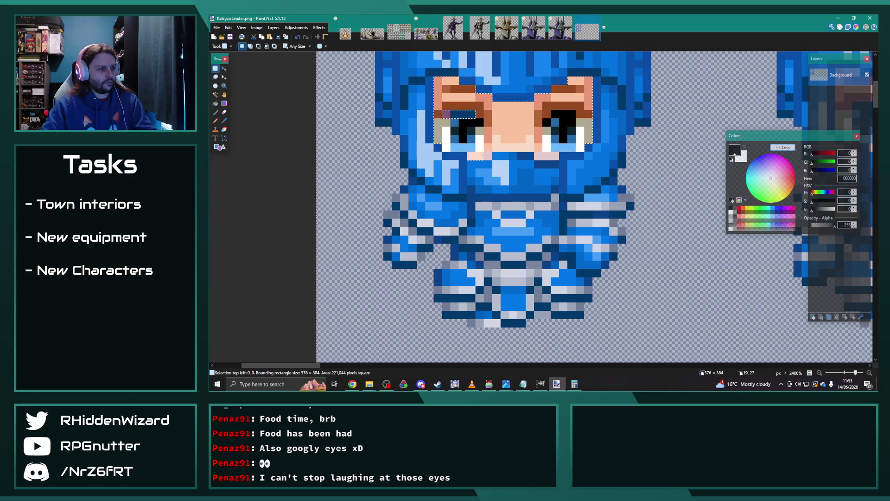
{"action": "key", "text": "ctrl+z"}
{"action": "key", "text": "ctrl+z"}
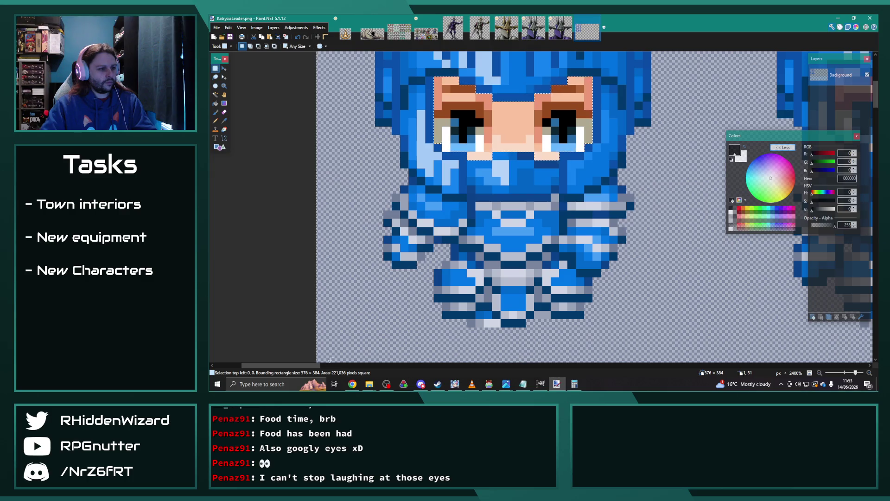
- Select the eye area of the next frame, excluding the strips below, and shift it up-right into place
{"action": "left_click_drag", "start_coordinate": [307, 365], "coordinate": [362, 365]}
{"action": "scroll", "coordinate": [390, 123], "scroll_direction": "up", "scroll_amount": 1}
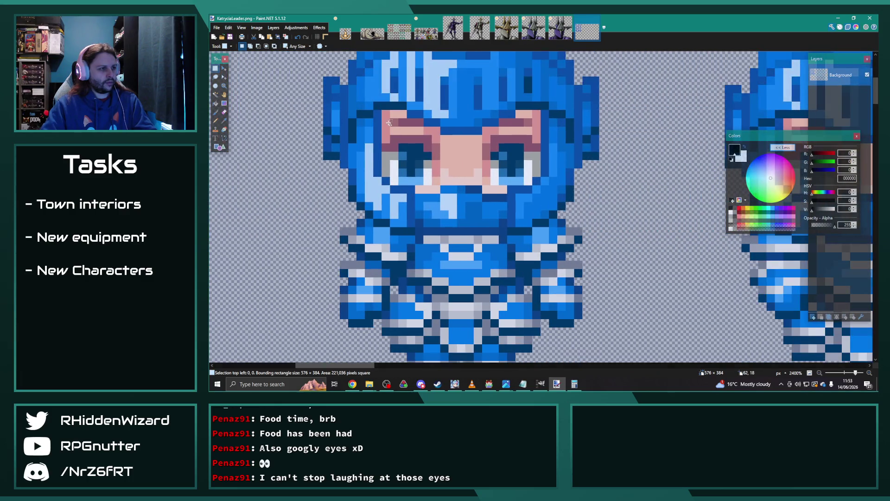
{"action": "left_click_drag", "start_coordinate": [389, 113], "coordinate": [400, 172]}
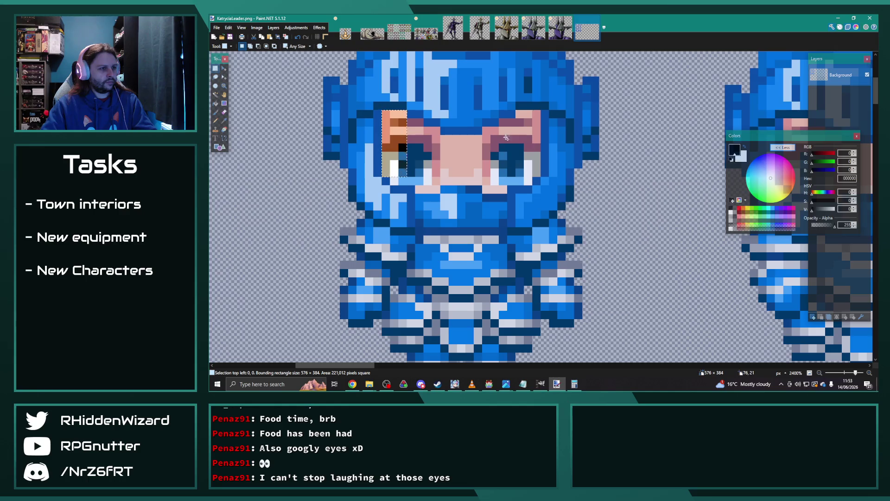
{"action": "left_click_drag", "start_coordinate": [518, 113], "coordinate": [540, 176]}
{"action": "left_click_drag", "start_coordinate": [483, 186], "coordinate": [506, 192]}
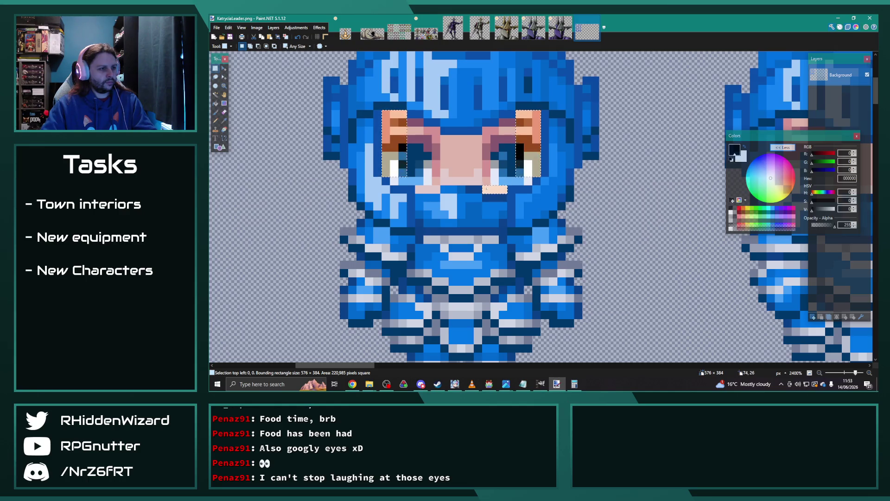
{"action": "left_click_drag", "start_coordinate": [440, 190], "coordinate": [527, 135]}
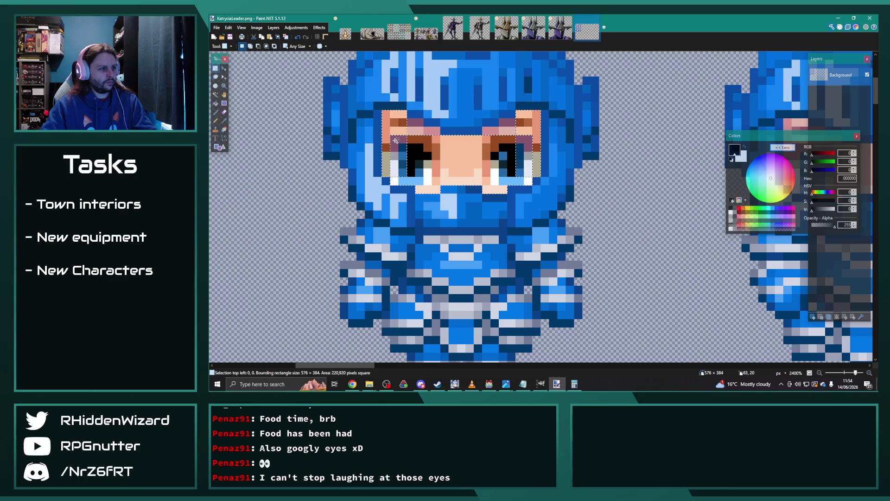
{"action": "left_click_drag", "start_coordinate": [395, 140], "coordinate": [426, 132]}
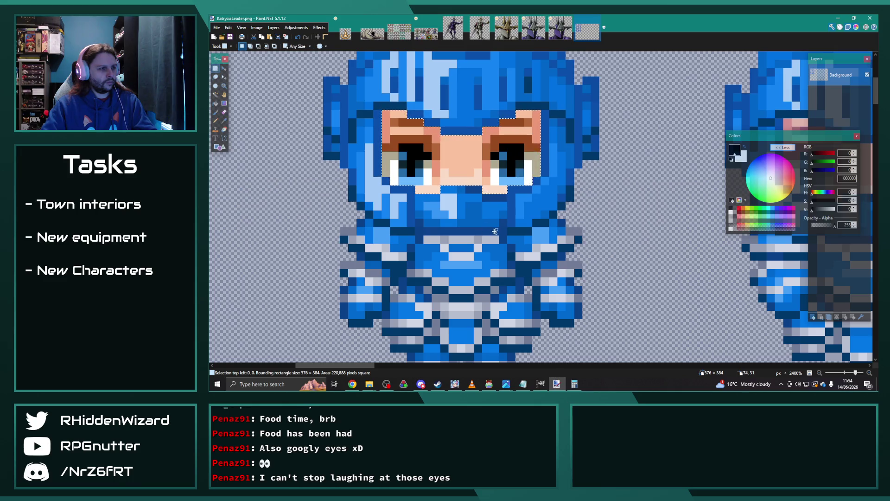
- Put brown brows and dark pupils over the eyes and turn leftover pink pixels peach
{"action": "left_click_drag", "start_coordinate": [391, 370], "coordinate": [433, 370]}
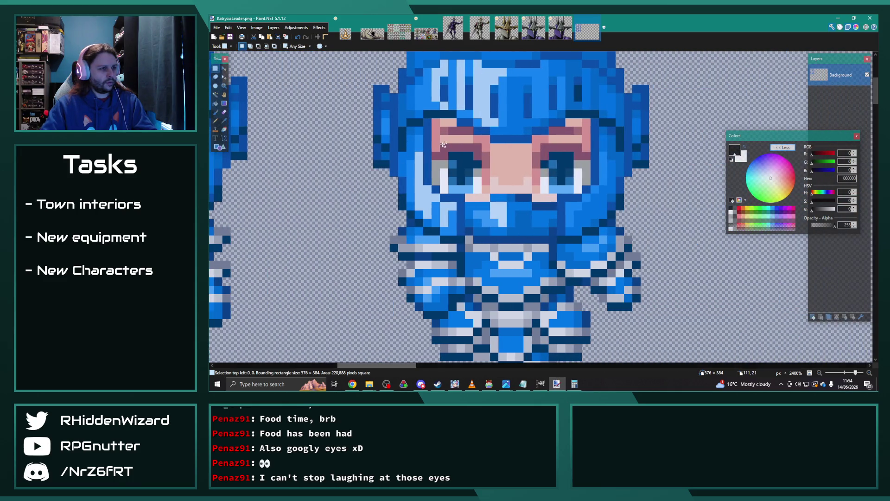
{"action": "left_click_drag", "start_coordinate": [436, 145], "coordinate": [582, 180]}
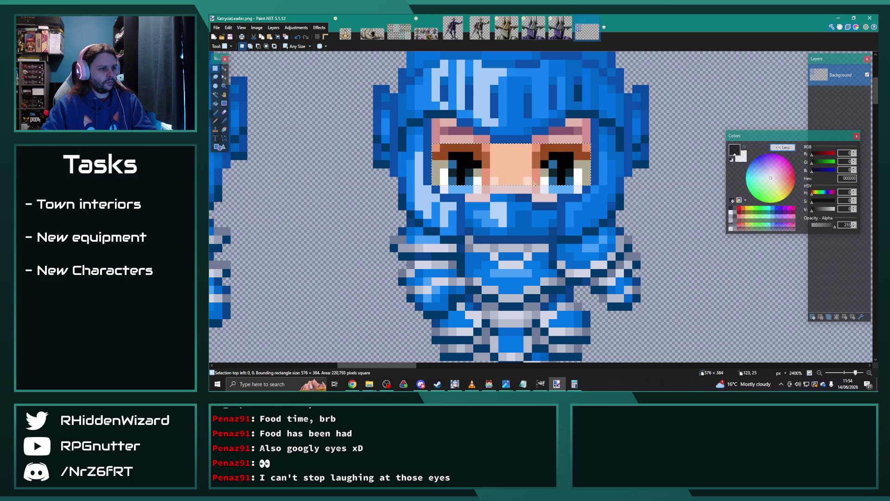
{"action": "left_click_drag", "start_coordinate": [444, 189], "coordinate": [579, 185]}
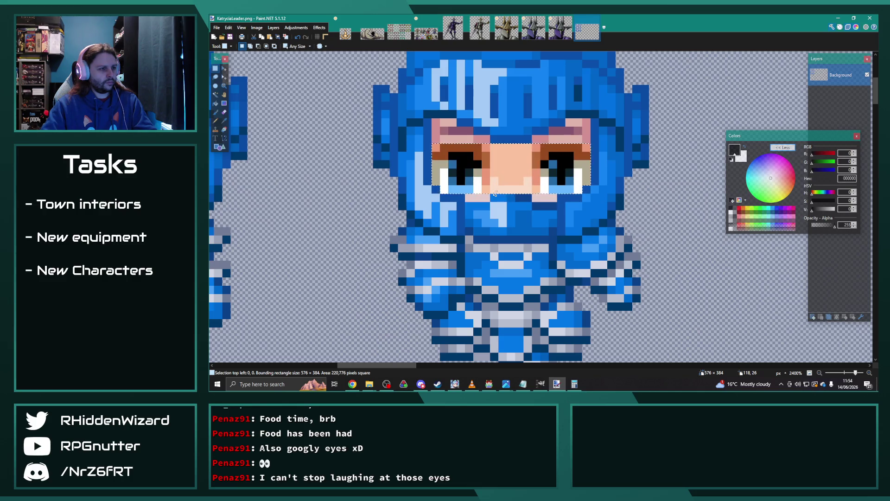
{"action": "left_click", "coordinate": [552, 197]}
{"action": "left_click_drag", "start_coordinate": [445, 136], "coordinate": [580, 131]}
{"action": "left_click", "coordinate": [585, 123]}
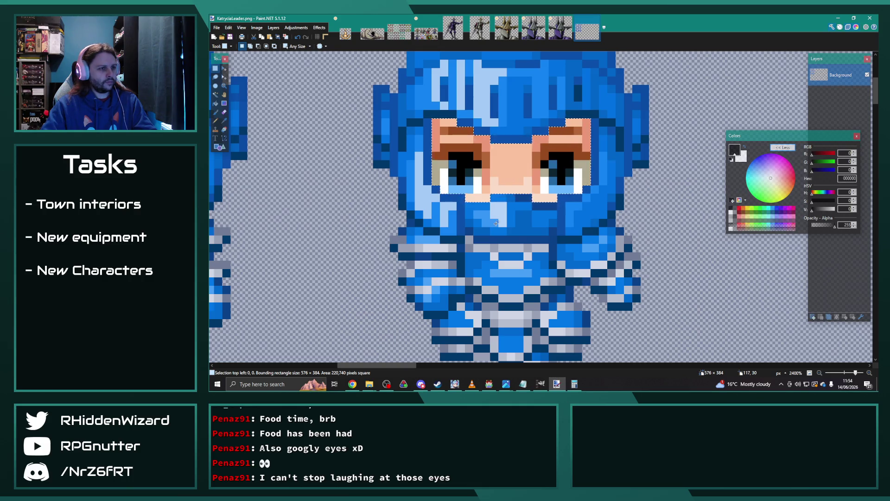
{"action": "scroll", "coordinate": [496, 223], "scroll_direction": "down", "scroll_amount": 3}
{"action": "scroll", "coordinate": [487, 215], "scroll_direction": "down", "scroll_amount": 3}
- Repaint the pink pixels around the first side sprites' eyes as peach skin and brown brow
{"action": "scroll", "coordinate": [473, 204], "scroll_direction": "down", "scroll_amount": 2}
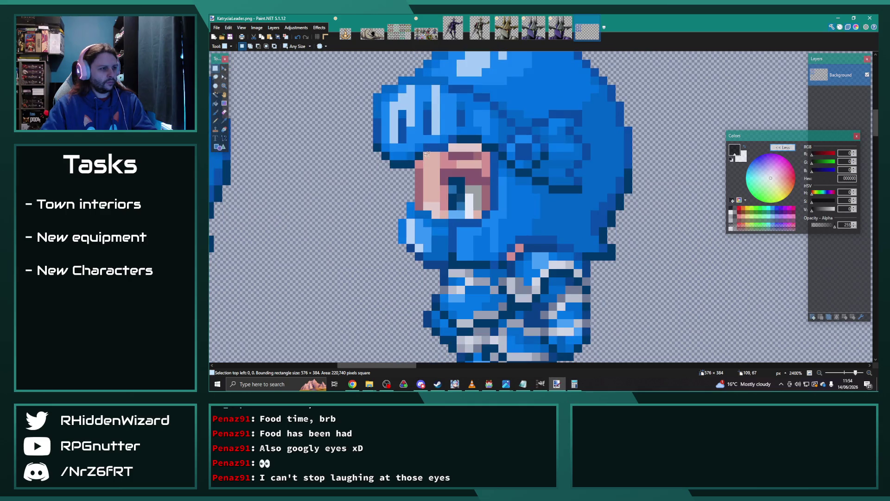
{"action": "left_click_drag", "start_coordinate": [427, 155], "coordinate": [485, 206]}
{"action": "left_click_drag", "start_coordinate": [479, 156], "coordinate": [443, 156]}
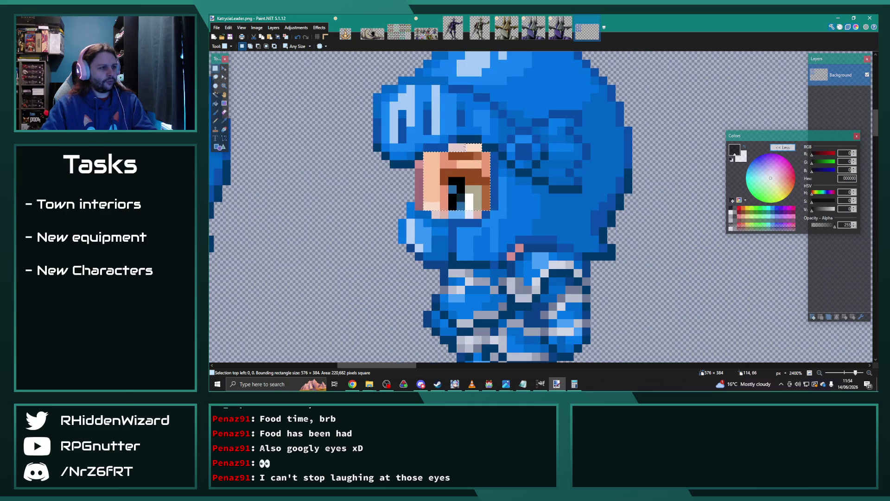
{"action": "left_click_drag", "start_coordinate": [478, 215], "coordinate": [434, 215]}
{"action": "left_click_drag", "start_coordinate": [399, 366], "coordinate": [348, 366]}
{"action": "left_click_drag", "start_coordinate": [487, 139], "coordinate": [461, 206]}
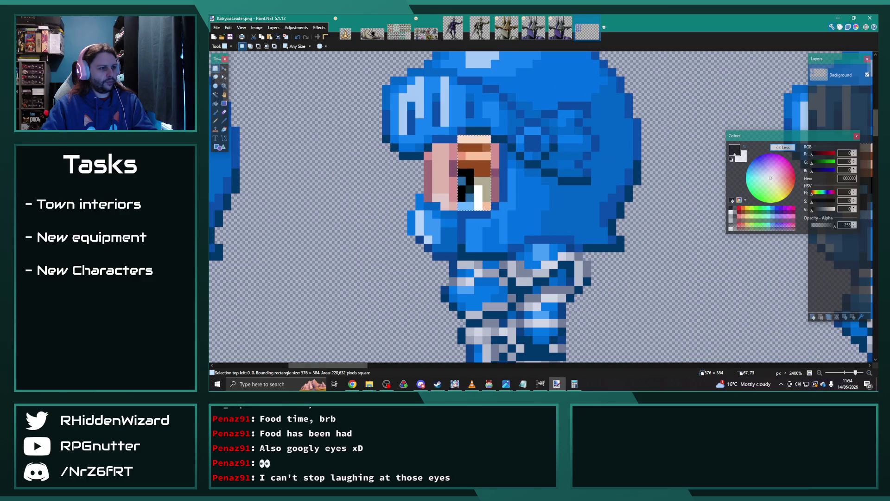
{"action": "mouse_move", "coordinate": [495, 147]}
{"action": "left_mouse_down"}
{"action": "mouse_move", "coordinate": [494, 198]}
{"action": "mouse_move", "coordinate": [449, 205]}
{"action": "left_mouse_up"}
{"action": "left_click_drag", "start_coordinate": [439, 147], "coordinate": [438, 198]}
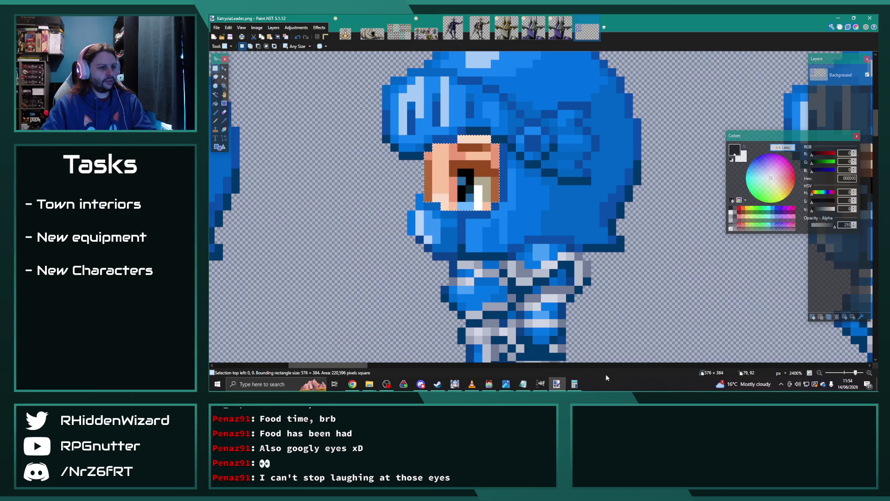
{"action": "left_click_drag", "start_coordinate": [359, 364], "coordinate": [316, 363]}
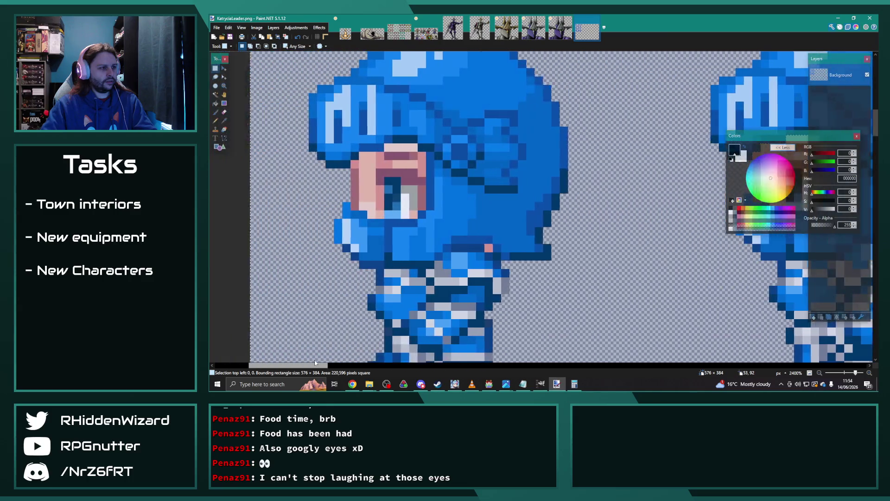
{"action": "mouse_move", "coordinate": [403, 156]}
{"action": "left_mouse_down"}
{"action": "mouse_move", "coordinate": [453, 214]}
{"action": "mouse_move", "coordinate": [414, 192]}
{"action": "mouse_move", "coordinate": [396, 204]}
{"action": "left_mouse_up"}
{"action": "left_click_drag", "start_coordinate": [464, 158], "coordinate": [461, 204]}
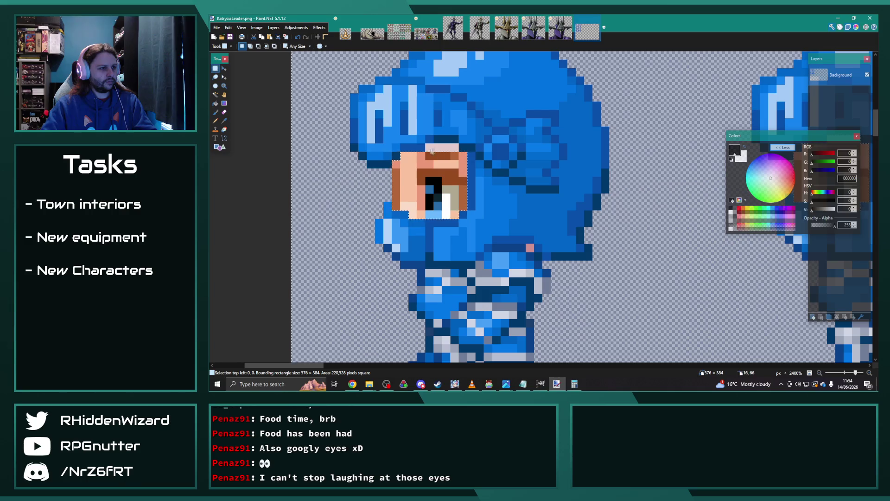
- Paste the copied eye onto the next side sprite's face, move it into place and cover the pink with peach
{"action": "scroll", "coordinate": [530, 234], "scroll_direction": "down", "scroll_amount": 1}
{"action": "scroll", "coordinate": [530, 234], "scroll_direction": "down", "scroll_amount": 6}
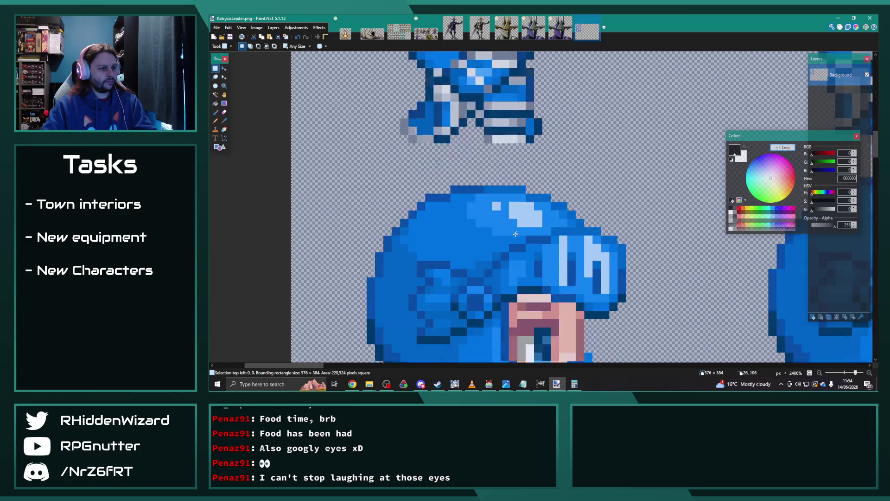
{"action": "scroll", "coordinate": [530, 234], "scroll_direction": "down", "scroll_amount": 5}
{"action": "key", "text": "ctrl+v"}
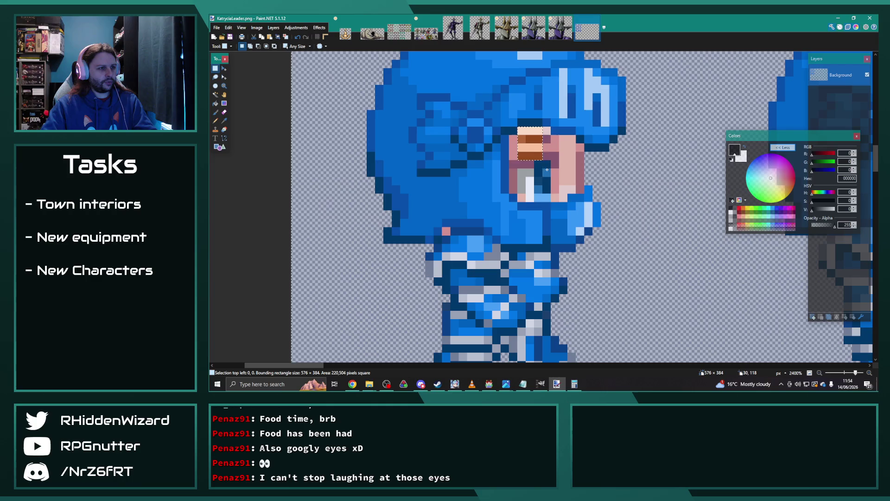
{"action": "left_click_drag", "start_coordinate": [514, 177], "coordinate": [572, 187]}
{"action": "left_click_drag", "start_coordinate": [583, 149], "coordinate": [562, 198]}
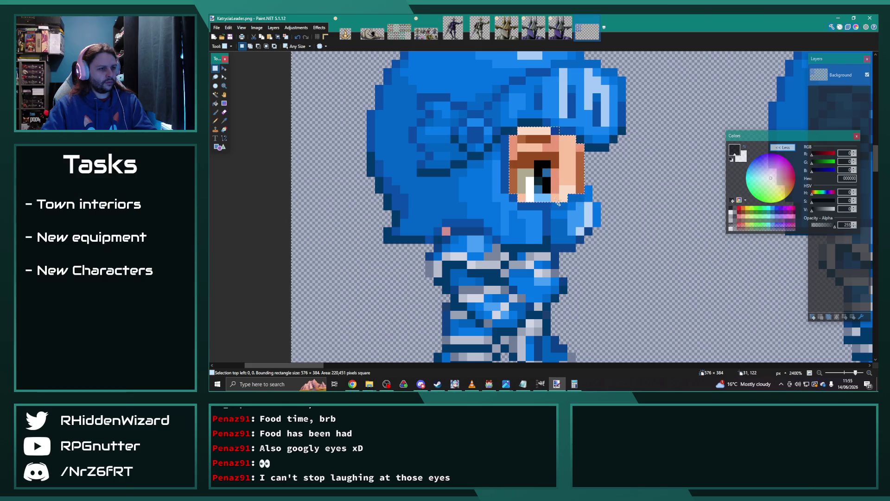
{"action": "scroll", "coordinate": [467, 159], "scroll_direction": "right", "scroll_amount": 6}
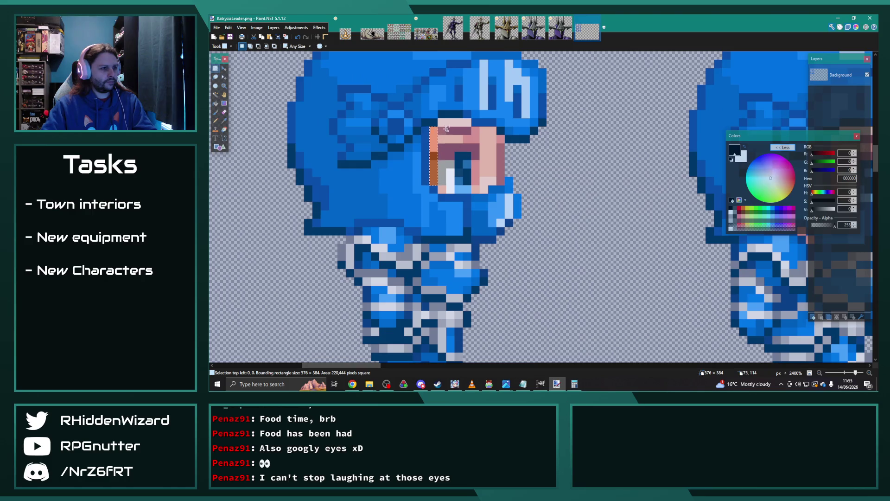
{"action": "left_click_drag", "start_coordinate": [446, 130], "coordinate": [480, 165]}
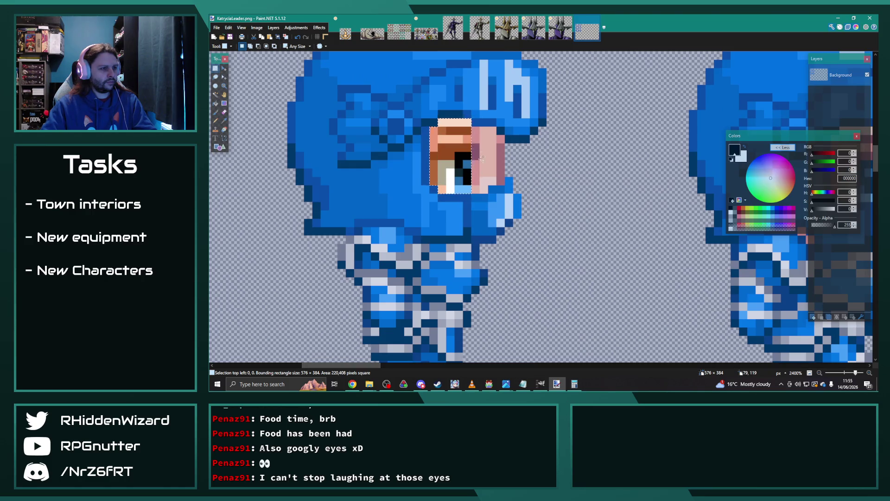
{"action": "mouse_move", "coordinate": [474, 132]}
{"action": "left_mouse_down"}
{"action": "mouse_move", "coordinate": [483, 190]}
{"action": "mouse_move", "coordinate": [500, 140]}
{"action": "left_mouse_up"}
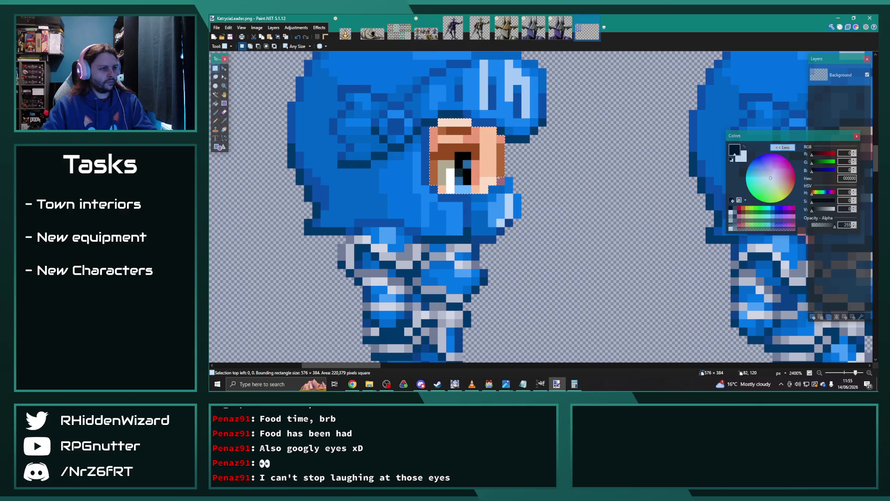
- Paste the eye into the last side sprite and stretch it over the surrounding pink pixels
{"action": "left_click_drag", "start_coordinate": [360, 366], "coordinate": [405, 365]}
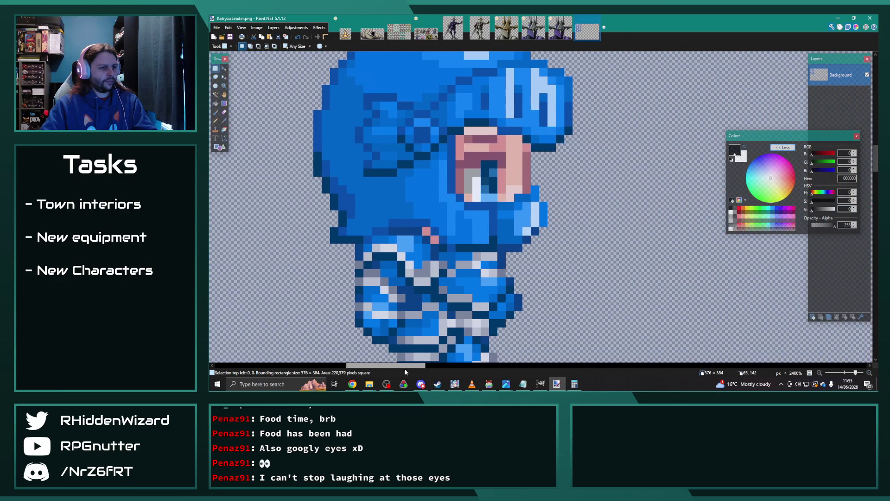
{"action": "key", "text": "ctrl+v"}
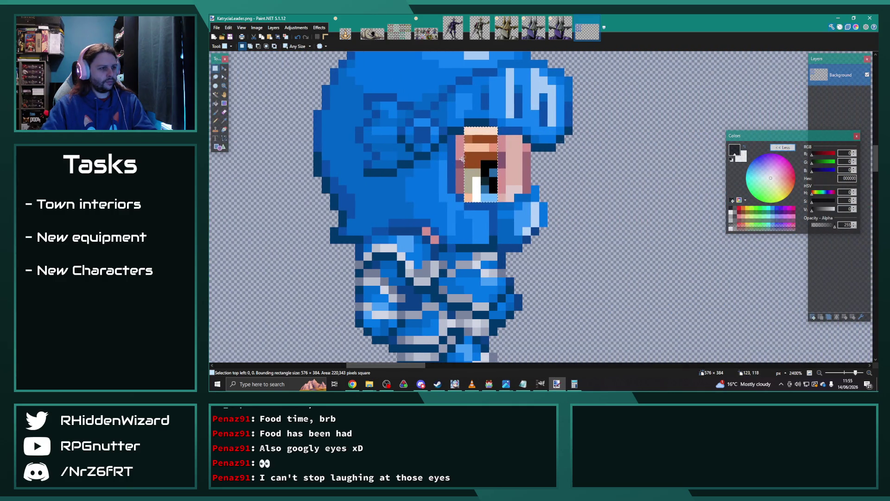
{"action": "left_click_drag", "start_coordinate": [459, 141], "coordinate": [506, 198]}
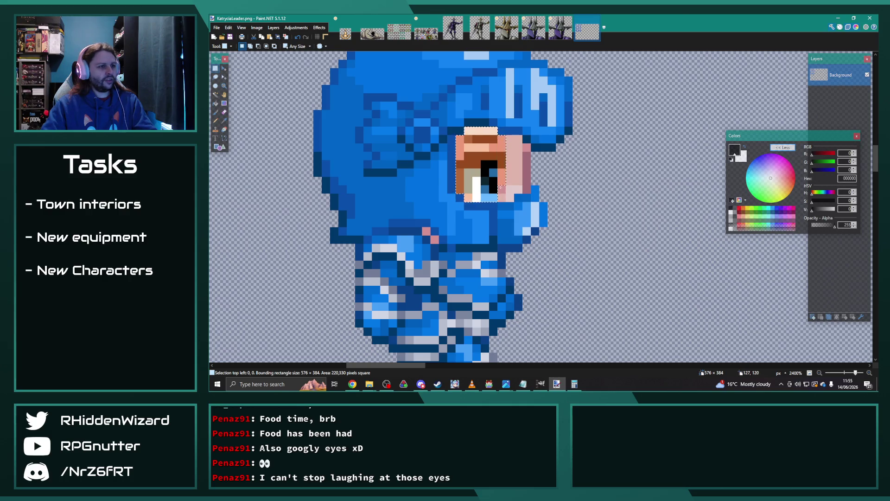
{"action": "left_click_drag", "start_coordinate": [521, 142], "coordinate": [521, 192]}
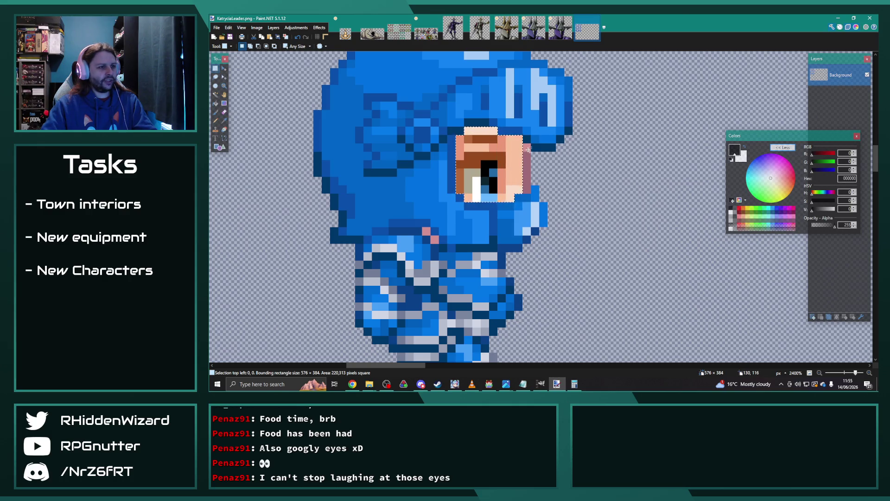
{"action": "scroll", "coordinate": [524, 187], "scroll_direction": "down", "scroll_amount": 1, "text": "ctrl"}
- Apply Hue/Saturation to the whole sheet with hue 50, saturation 50 and lightness -11
{"action": "scroll", "coordinate": [464, 199], "scroll_direction": "down", "scroll_amount": 2, "text": "ctrl"}
{"action": "scroll", "coordinate": [369, 214], "scroll_direction": "down", "scroll_amount": 3}
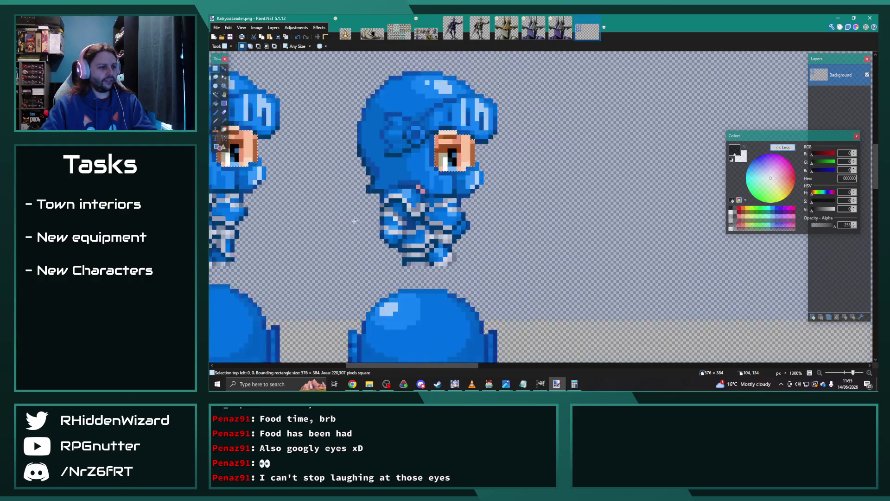
{"action": "scroll", "coordinate": [369, 214], "scroll_direction": "down", "scroll_amount": 3}
{"action": "scroll", "coordinate": [369, 214], "scroll_direction": "down", "scroll_amount": 2, "text": "ctrl"}
{"action": "scroll", "coordinate": [352, 209], "scroll_direction": "down", "scroll_amount": 1, "text": "ctrl"}
{"action": "scroll", "coordinate": [351, 210], "scroll_direction": "down", "scroll_amount": 1, "text": "ctrl"}
{"action": "scroll", "coordinate": [350, 211], "scroll_direction": "down", "scroll_amount": 1, "text": "ctrl"}
{"action": "scroll", "coordinate": [350, 211], "scroll_direction": "down", "scroll_amount": 1, "text": "ctrl"}
{"action": "scroll", "coordinate": [333, 139], "scroll_direction": "left", "scroll_amount": 3}
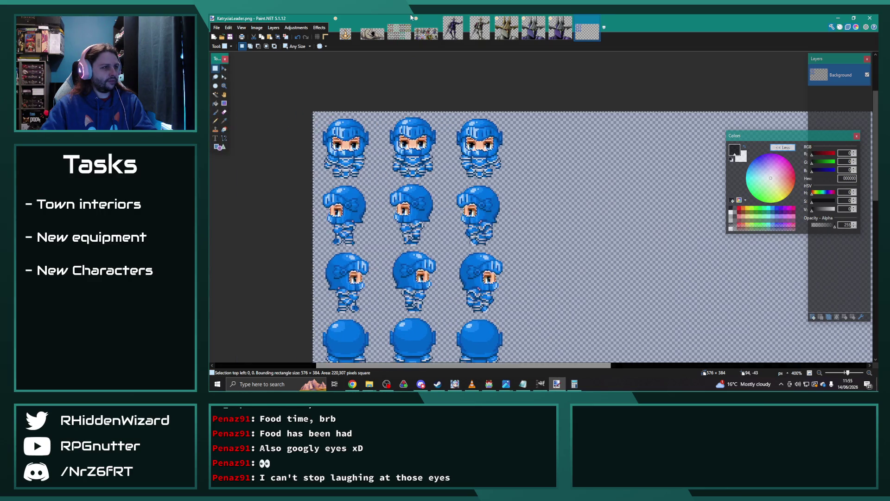
{"action": "left_click", "coordinate": [296, 29]}
{"action": "left_click", "coordinate": [307, 87]}
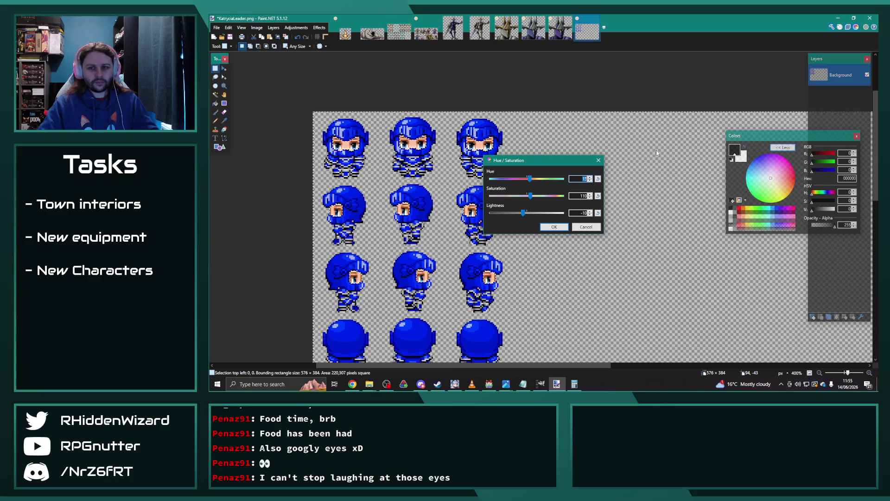
{"action": "key", "text": "alt+Tab"}
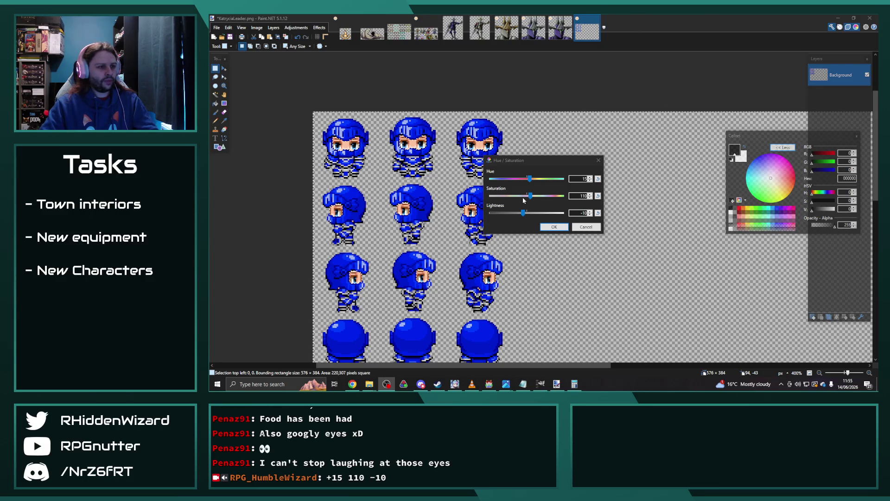
{"action": "mouse_move", "coordinate": [522, 214]}
{"action": "left_mouse_down"}
{"action": "mouse_move", "coordinate": [520, 197]}
{"action": "mouse_move", "coordinate": [536, 178]}
{"action": "mouse_move", "coordinate": [540, 186]}
{"action": "left_mouse_up"}
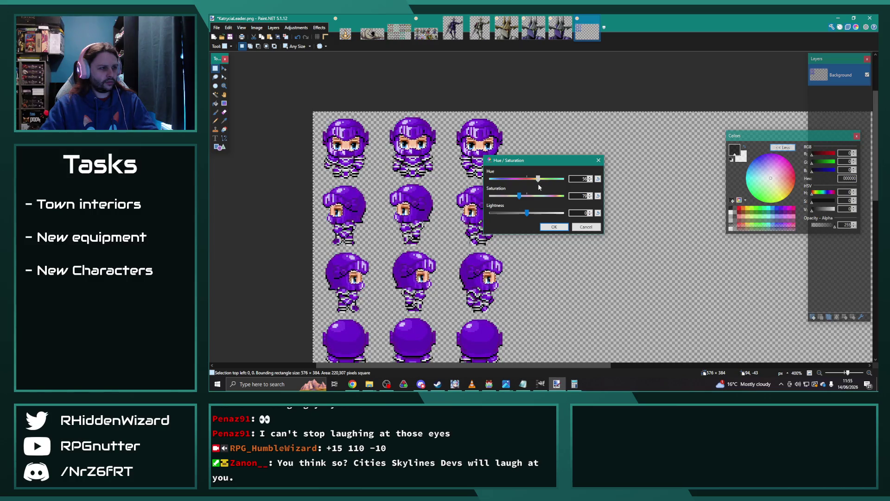
{"action": "left_click_drag", "start_coordinate": [519, 198], "coordinate": [508, 198]}
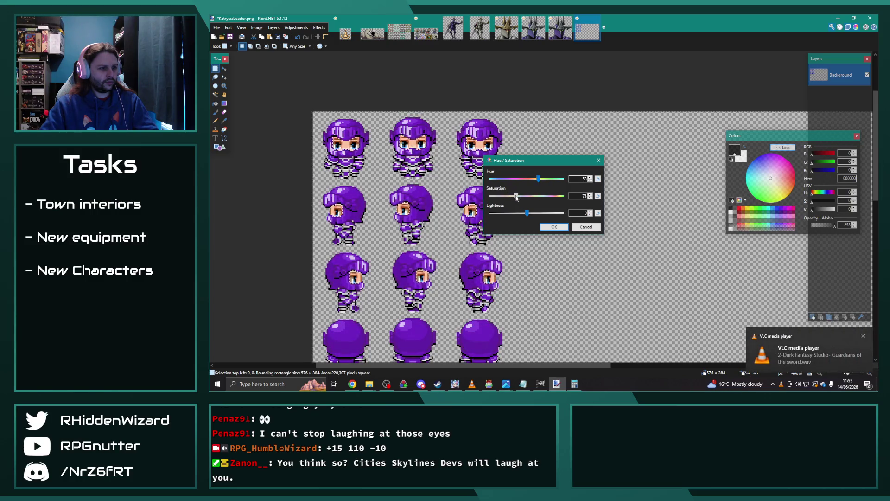
{"action": "left_click_drag", "start_coordinate": [537, 181], "coordinate": [539, 182]}
{"action": "left_click_drag", "start_coordinate": [529, 214], "coordinate": [526, 214]}
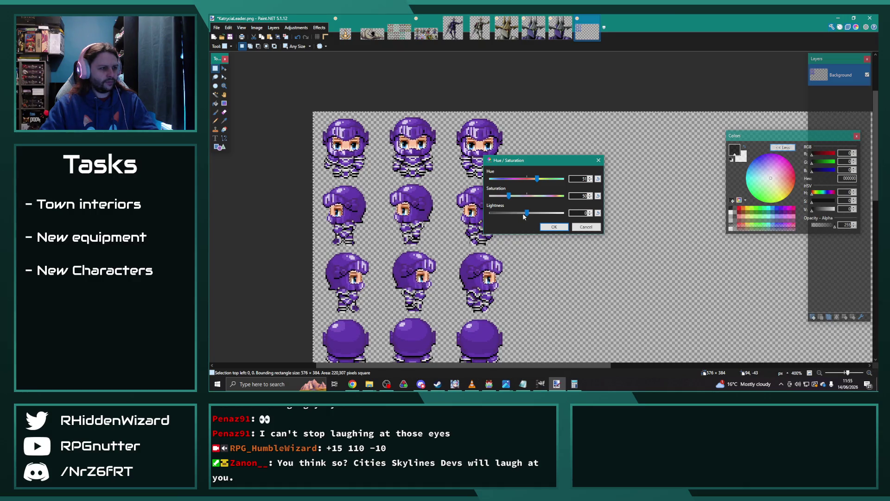
{"action": "left_click", "coordinate": [590, 181]}
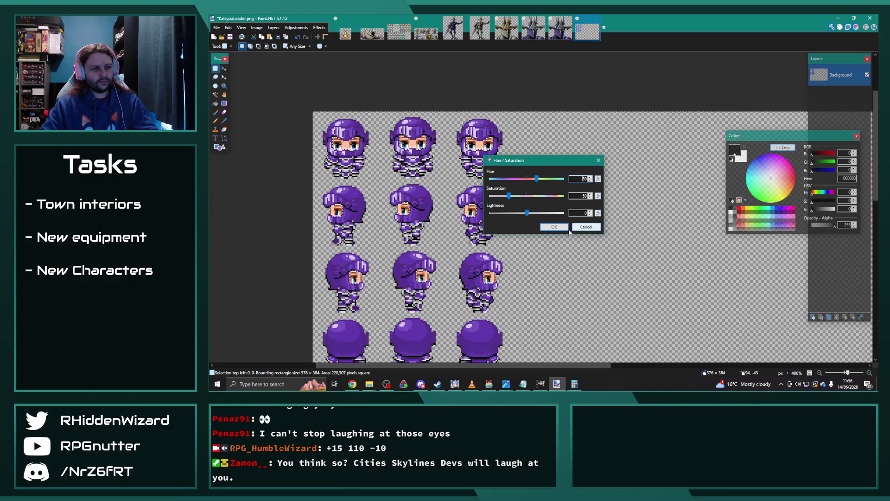
{"action": "left_click", "coordinate": [555, 226]}
{"action": "scroll", "coordinate": [594, 239], "scroll_direction": "down", "scroll_amount": 1}
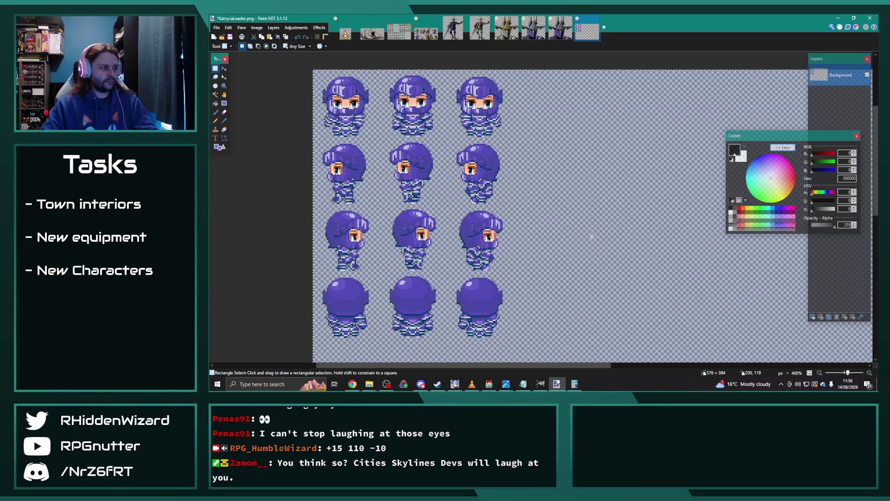
- Clear the selection and look over the sheet's true colours
{"action": "left_click", "coordinate": [592, 237]}
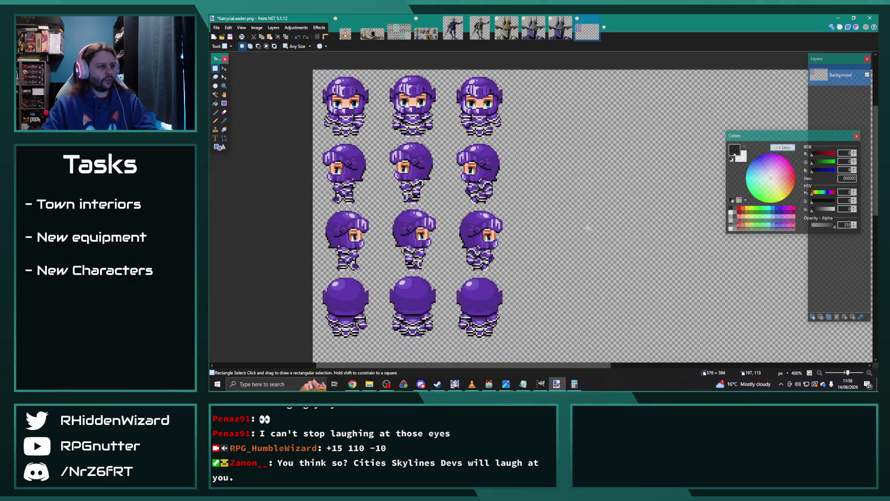
{"action": "scroll", "coordinate": [337, 183], "scroll_direction": "up", "scroll_amount": 3}
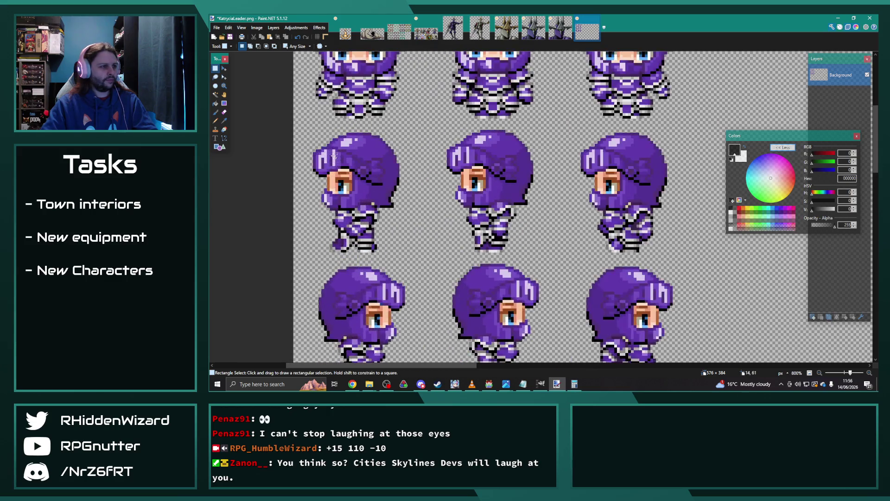
{"action": "scroll", "coordinate": [343, 186], "scroll_direction": "up", "scroll_amount": 3}
{"action": "scroll", "coordinate": [362, 200], "scroll_direction": "up", "scroll_amount": 3}
{"action": "scroll", "coordinate": [379, 211], "scroll_direction": "up", "scroll_amount": 1}
{"action": "scroll", "coordinate": [379, 211], "scroll_direction": "down", "scroll_amount": 3}
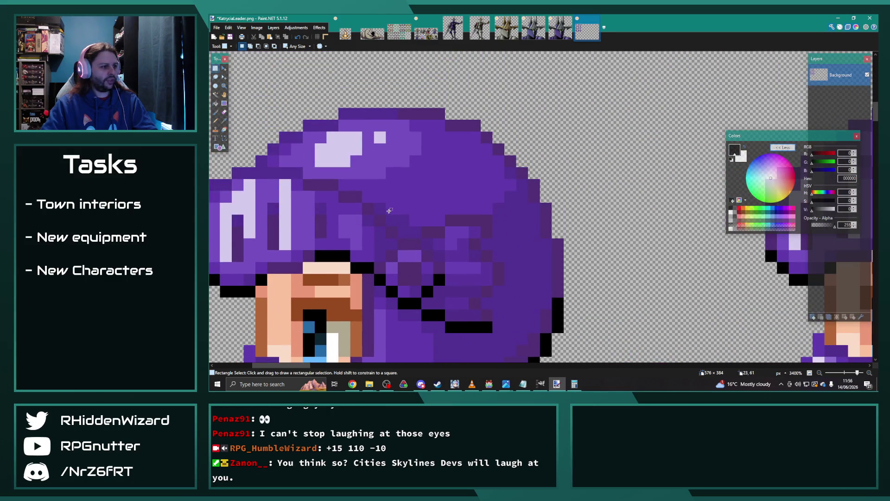
{"action": "scroll", "coordinate": [378, 206], "scroll_direction": "down", "scroll_amount": 2}
{"action": "scroll", "coordinate": [373, 199], "scroll_direction": "down", "scroll_amount": 1}
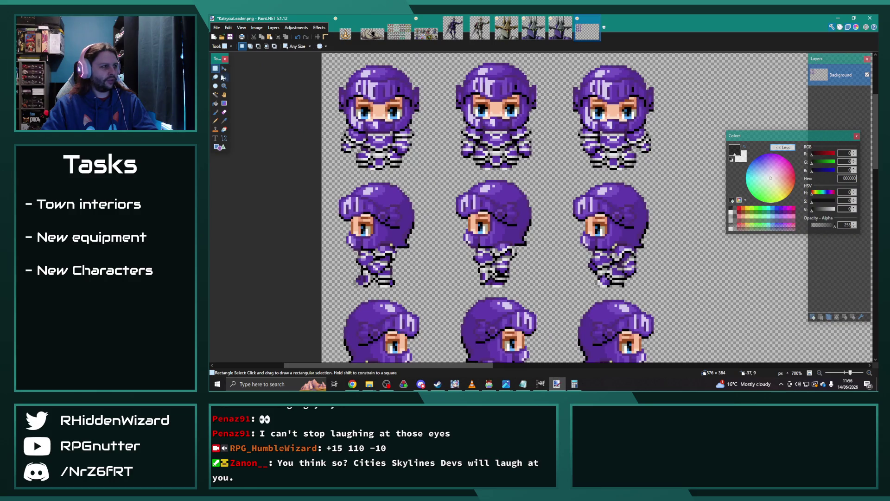
{"action": "scroll", "coordinate": [346, 176], "scroll_direction": "up", "scroll_amount": 3}
{"action": "scroll", "coordinate": [346, 177], "scroll_direction": "up", "scroll_amount": 3}
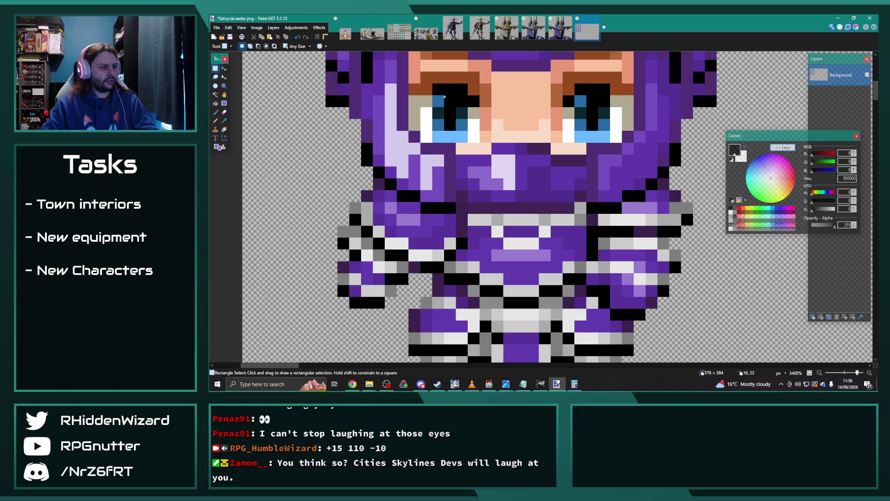
- Select both eyes of the first two front-facing sprites
{"action": "left_click_drag", "start_coordinate": [442, 94], "coordinate": [463, 133]}
{"action": "left_click_drag", "start_coordinate": [578, 86], "coordinate": [608, 139]}
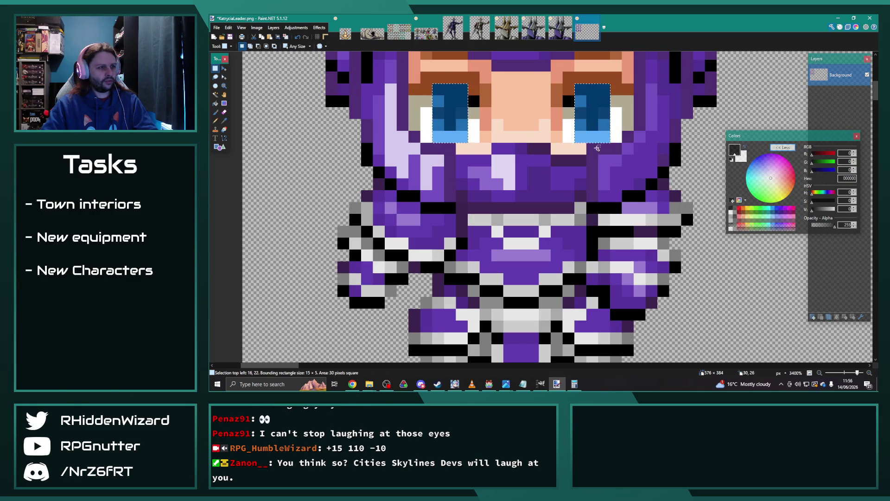
{"action": "left_click_drag", "start_coordinate": [395, 367], "coordinate": [343, 368]}
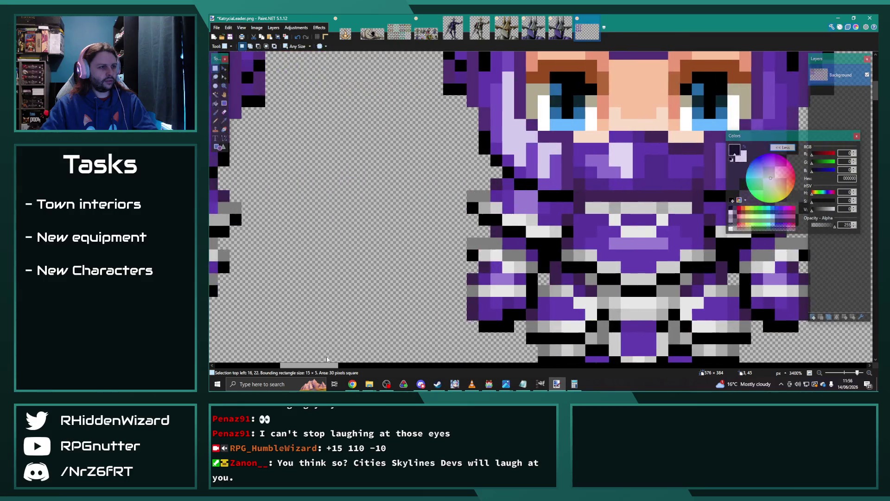
{"action": "scroll", "coordinate": [385, 144], "scroll_direction": "up", "scroll_amount": 1}
{"action": "left_click_drag", "start_coordinate": [384, 131], "coordinate": [405, 173]}
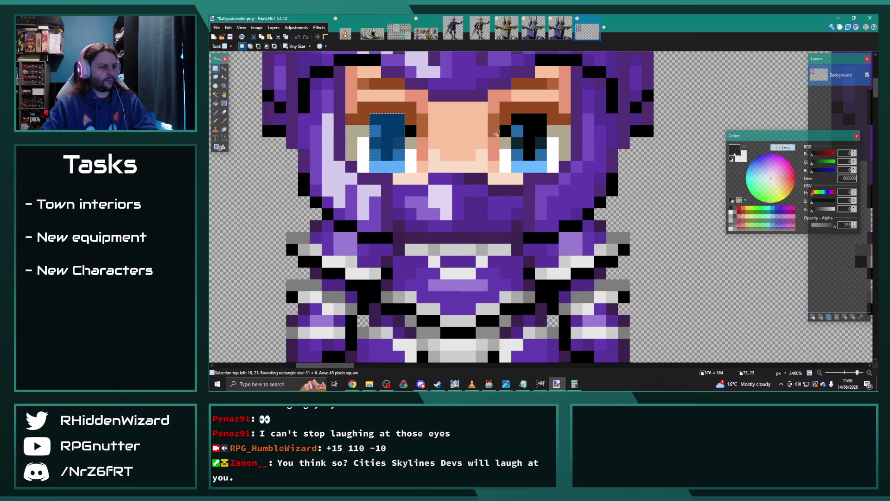
{"action": "left_click_drag", "start_coordinate": [520, 125], "coordinate": [543, 166]}
{"action": "scroll", "coordinate": [383, 369], "scroll_direction": "right", "scroll_amount": 4}
{"action": "left_click_drag", "start_coordinate": [449, 137], "coordinate": [481, 171]}
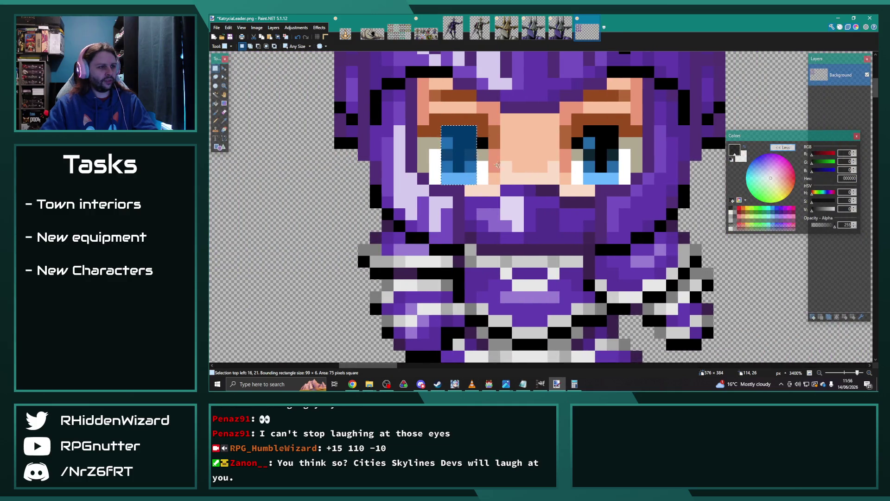
{"action": "left_click_drag", "start_coordinate": [591, 132], "coordinate": [612, 177]}
- Add the side-view and lower-right sprites' eyes, then deselect everything
{"action": "scroll", "coordinate": [528, 246], "scroll_direction": "down", "scroll_amount": 5}
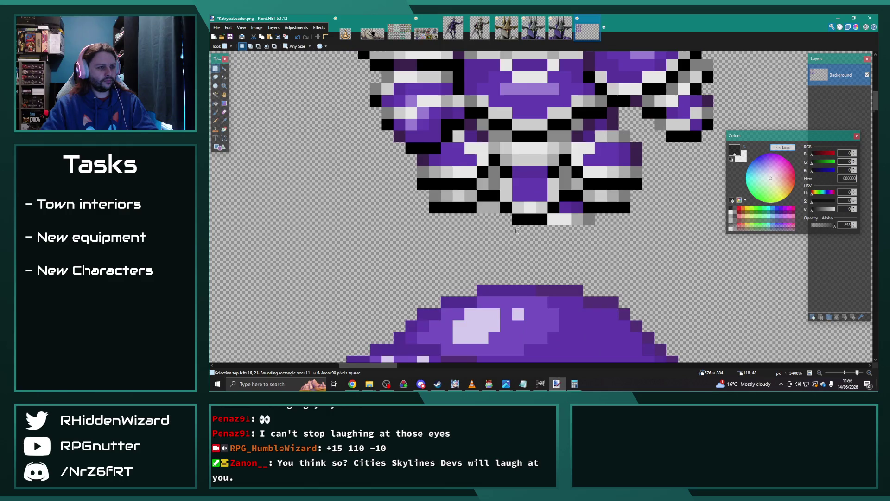
{"action": "scroll", "coordinate": [500, 205], "scroll_direction": "down", "scroll_amount": 5}
{"action": "scroll", "coordinate": [500, 205], "scroll_direction": "up", "scroll_amount": 4}
{"action": "scroll", "coordinate": [497, 159], "scroll_direction": "up", "scroll_amount": 3}
{"action": "left_click_drag", "start_coordinate": [495, 124], "coordinate": [510, 188]}
{"action": "scroll", "coordinate": [510, 194], "scroll_direction": "down", "scroll_amount": 2}
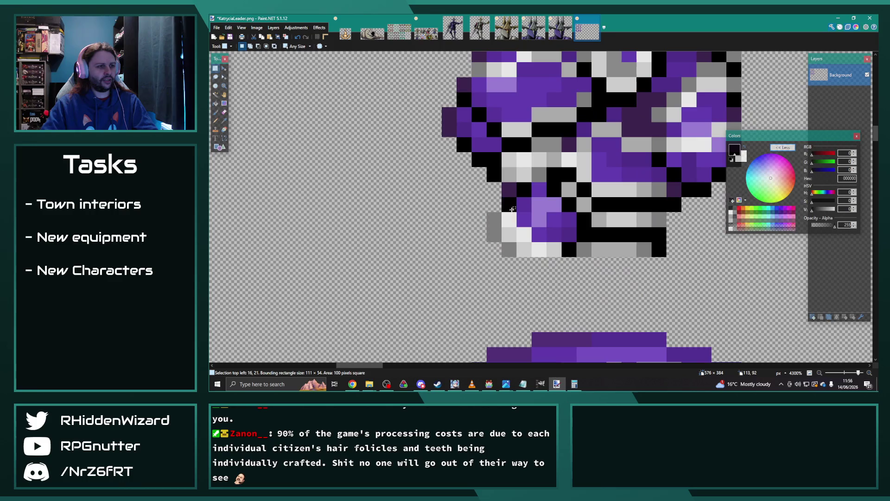
{"action": "scroll", "coordinate": [512, 199], "scroll_direction": "down", "scroll_amount": 3}
{"action": "scroll", "coordinate": [582, 324], "scroll_direction": "up", "scroll_amount": 3}
{"action": "scroll", "coordinate": [578, 306], "scroll_direction": "up", "scroll_amount": 3}
{"action": "scroll", "coordinate": [574, 287], "scroll_direction": "up", "scroll_amount": 2}
{"action": "left_click_drag", "start_coordinate": [557, 206], "coordinate": [574, 280]}
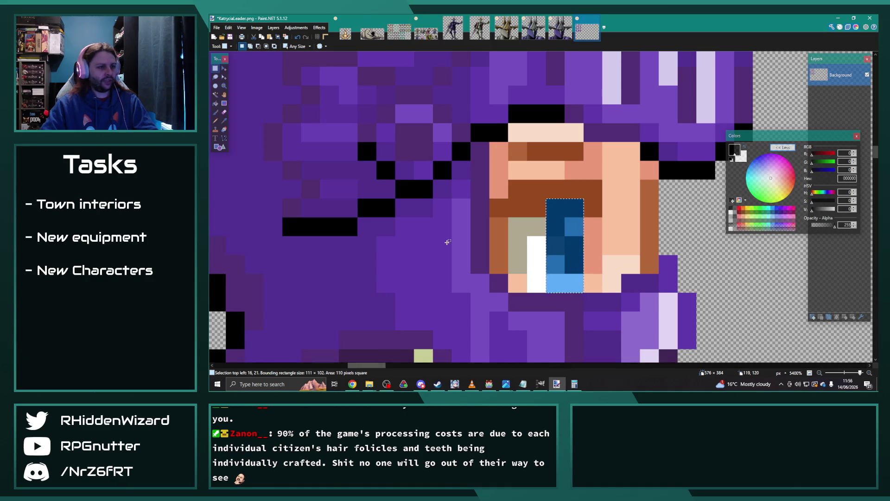
{"action": "key", "text": "ctrl+d"}
- Select the whole canvas
{"action": "scroll", "coordinate": [457, 234], "scroll_direction": "down", "scroll_amount": 4}
{"action": "scroll", "coordinate": [457, 233], "scroll_direction": "down", "scroll_amount": 4}
{"action": "scroll", "coordinate": [457, 234], "scroll_direction": "down", "scroll_amount": 3}
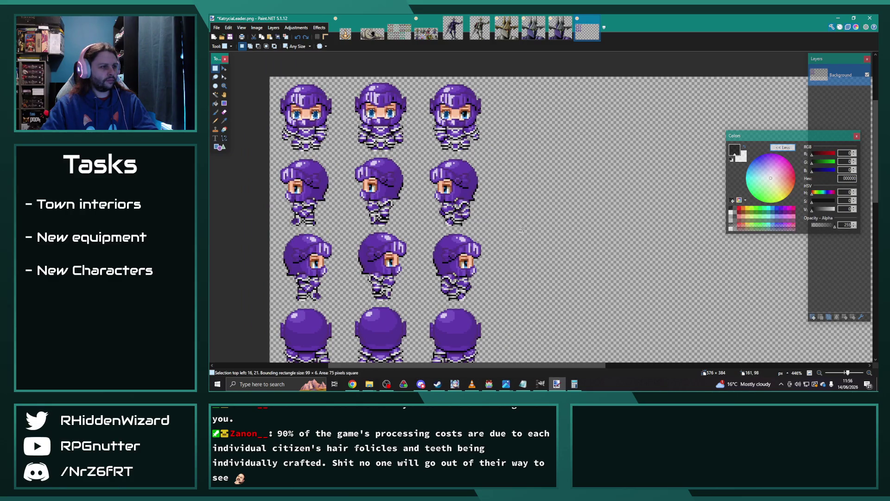
{"action": "key", "text": "ctrl+a"}
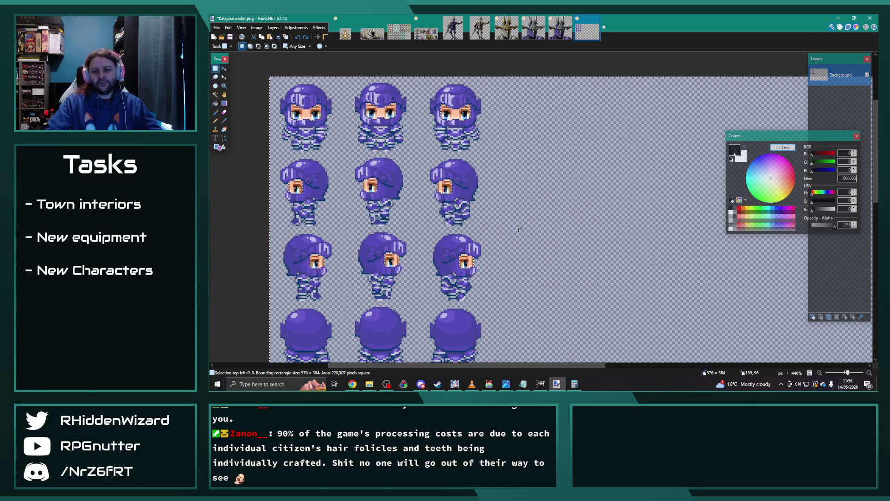
- Apply Hue/Saturation with hue shifted left, saturation 110 and slightly negative lightness
{"action": "left_click", "coordinate": [297, 27]}
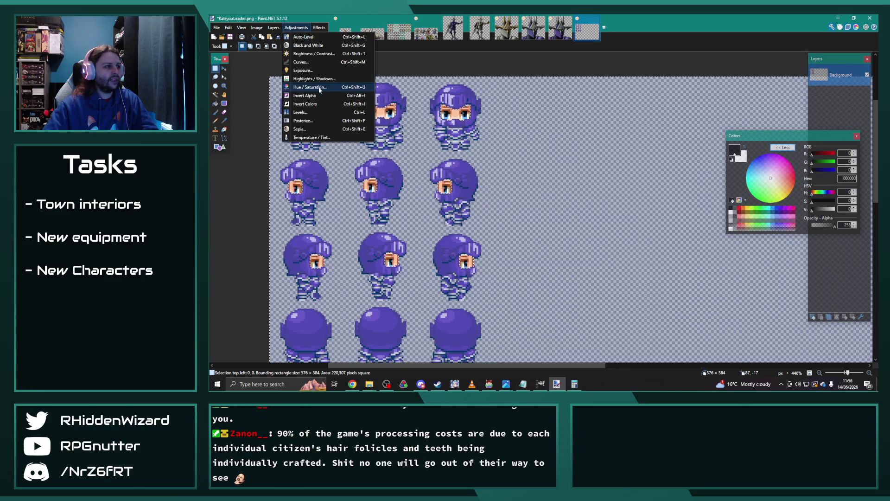
{"action": "left_click", "coordinate": [320, 88]}
{"action": "left_click_drag", "start_coordinate": [537, 179], "coordinate": [531, 181]}
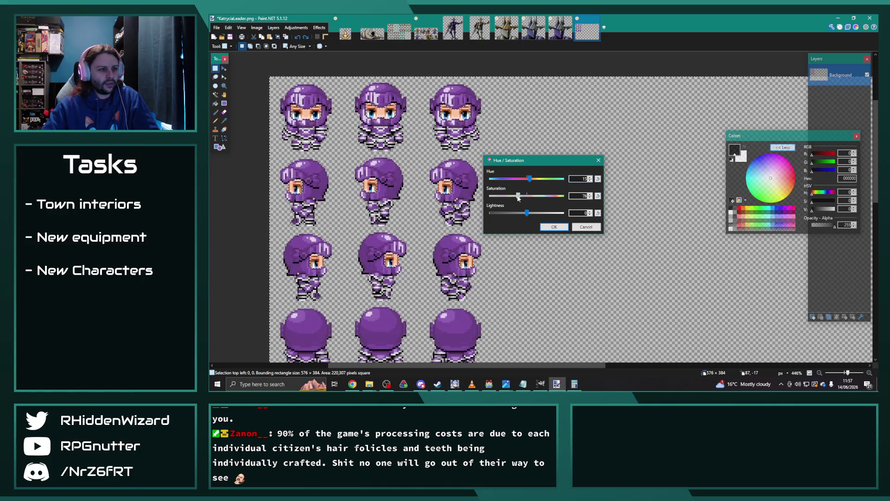
{"action": "left_click_drag", "start_coordinate": [513, 201], "coordinate": [529, 201]}
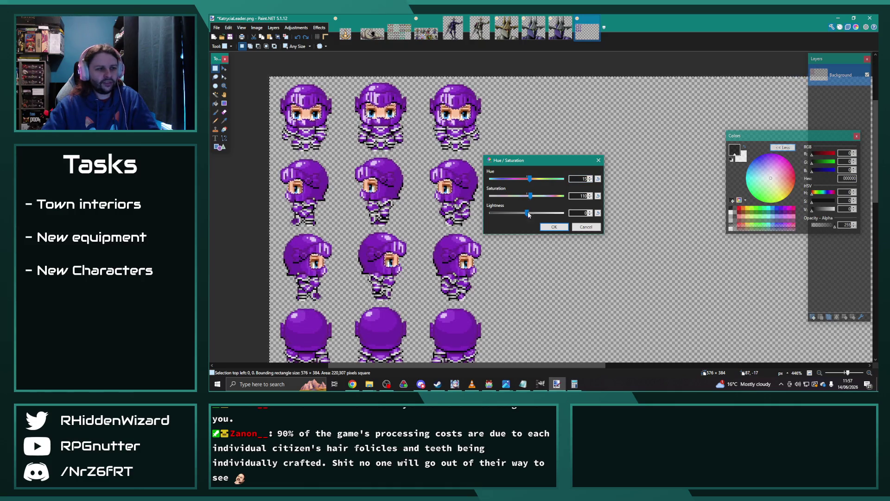
{"action": "left_click_drag", "start_coordinate": [527, 214], "coordinate": [524, 215]}
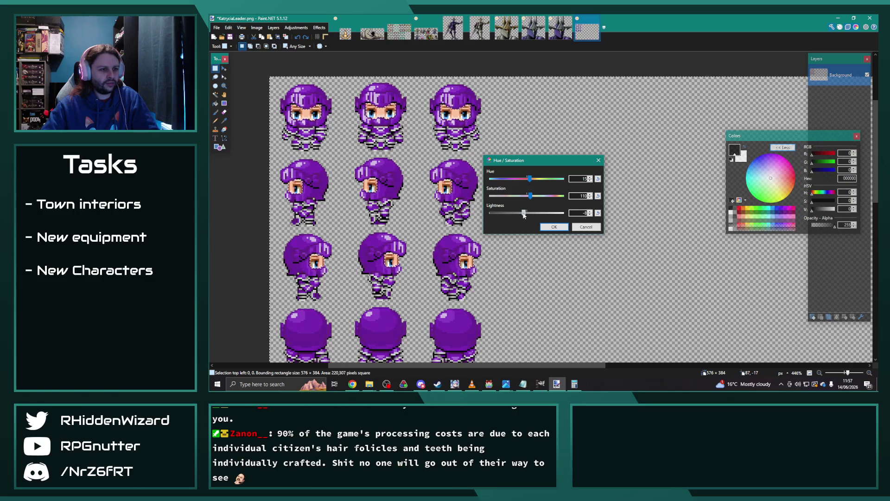
{"action": "left_click", "coordinate": [567, 228]}
{"action": "scroll", "coordinate": [551, 228], "scroll_direction": "down", "scroll_amount": 3}
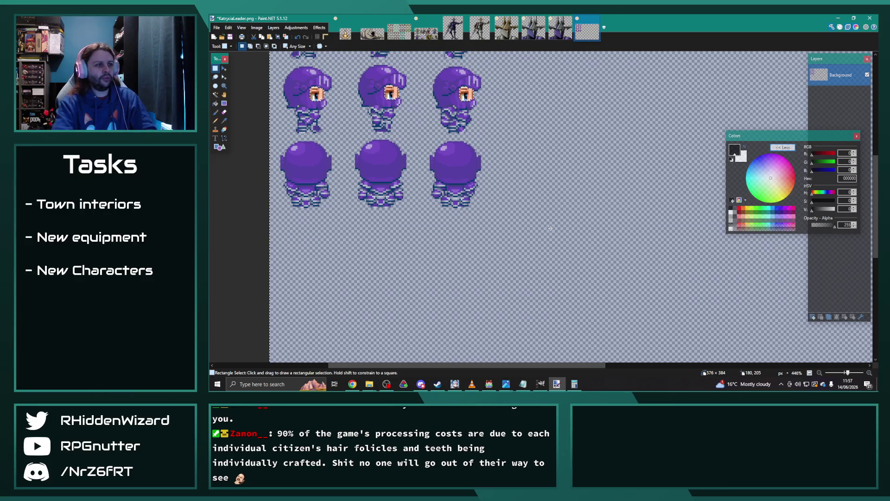
- Save the sheet as KatryciaHexblade.png, accepting the default PNG save settings
{"action": "left_click", "coordinate": [212, 29]}
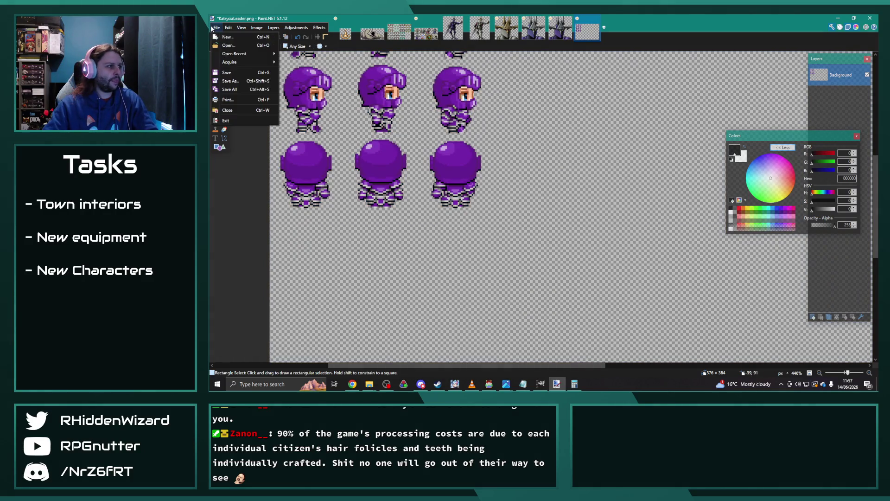
{"action": "left_click", "coordinate": [240, 80]}
{"action": "key", "text": "End"}
{"action": "key", "text": "BackSpace"}
{"action": "key", "text": "BackSpace"}
{"action": "key", "text": "BackSpace"}
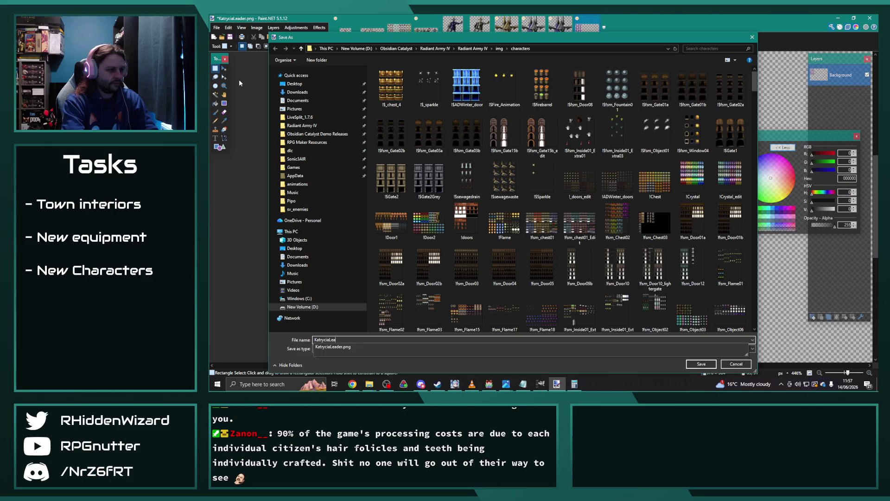
{"action": "key", "text": "BackSpace"}
{"action": "key", "text": "BackSpace"}
{"action": "key", "text": "BackSpace"}
{"action": "type", "text": "Hexblad"}
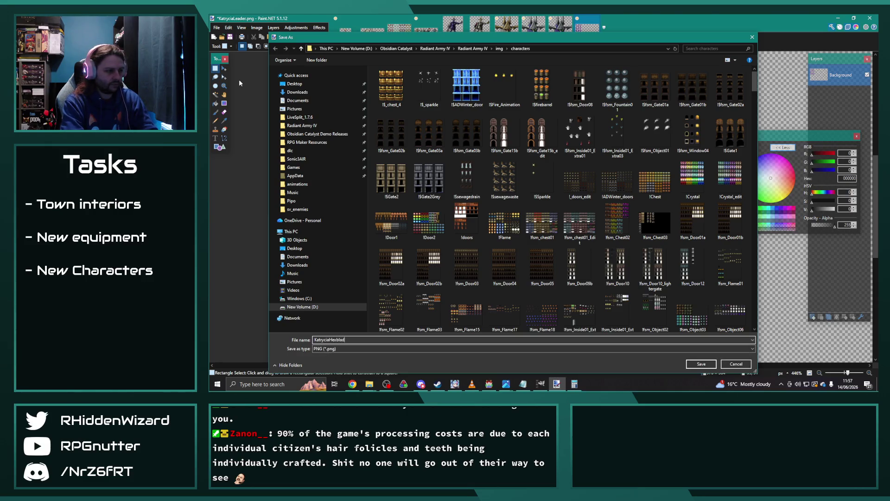
{"action": "key", "text": "Return"}
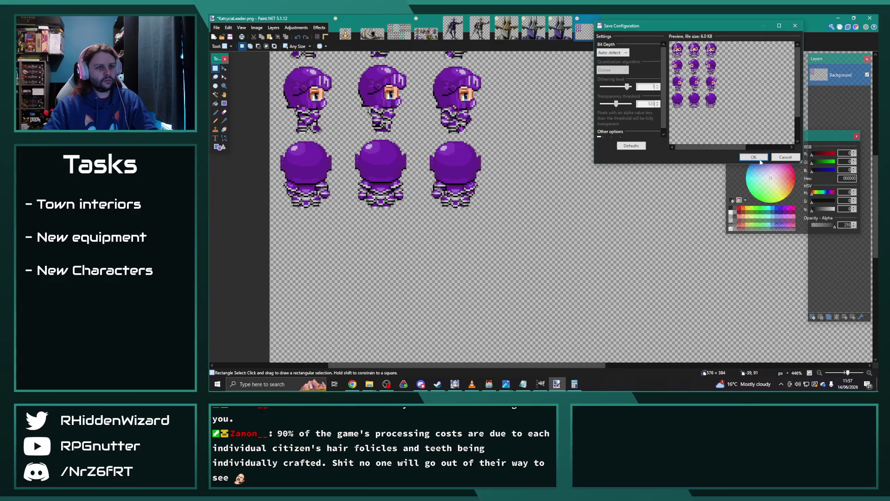
{"action": "left_click", "coordinate": [760, 160]}
{"action": "scroll", "coordinate": [458, 126], "scroll_direction": "up", "scroll_amount": 5}
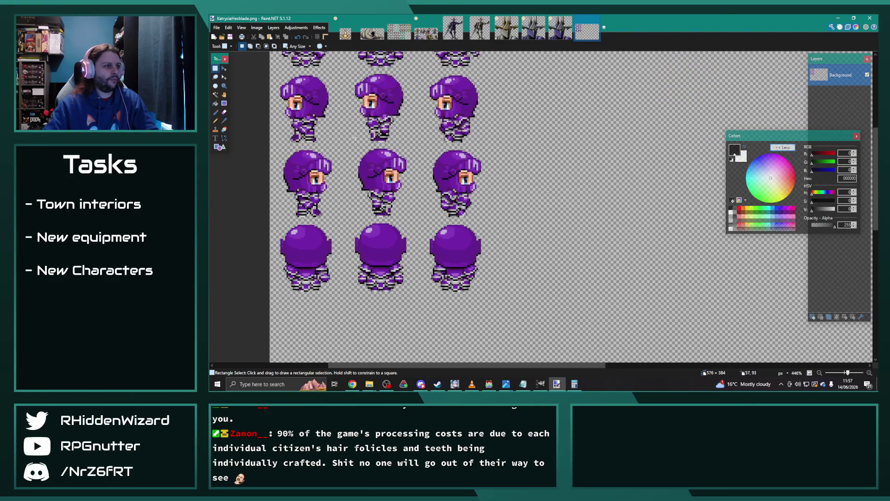
- Select both eyes of each front-facing sprite with Rectangle Select
{"action": "scroll", "coordinate": [316, 85], "scroll_direction": "up", "scroll_amount": 3}
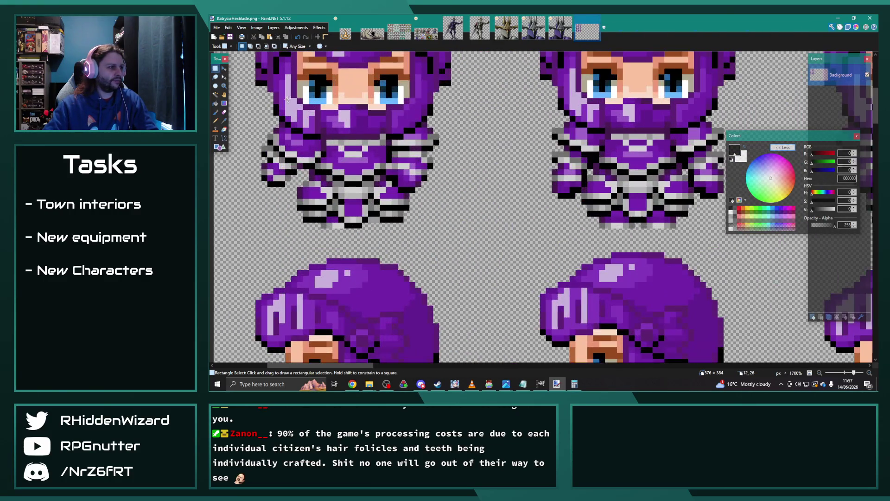
{"action": "left_click_drag", "start_coordinate": [309, 75], "coordinate": [327, 104]}
{"action": "left_click_drag", "start_coordinate": [381, 74], "coordinate": [399, 104]}
{"action": "scroll", "coordinate": [649, 125], "scroll_direction": "up", "scroll_amount": 1}
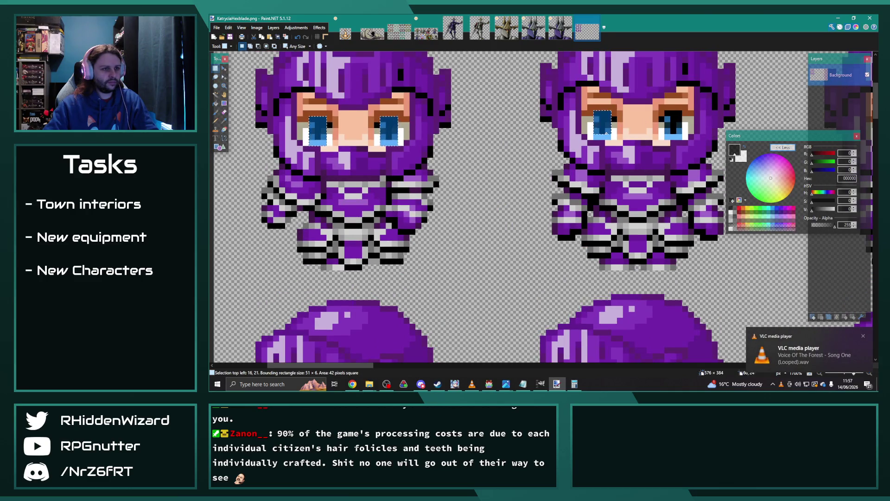
{"action": "left_click_drag", "start_coordinate": [670, 119], "coordinate": [682, 139]}
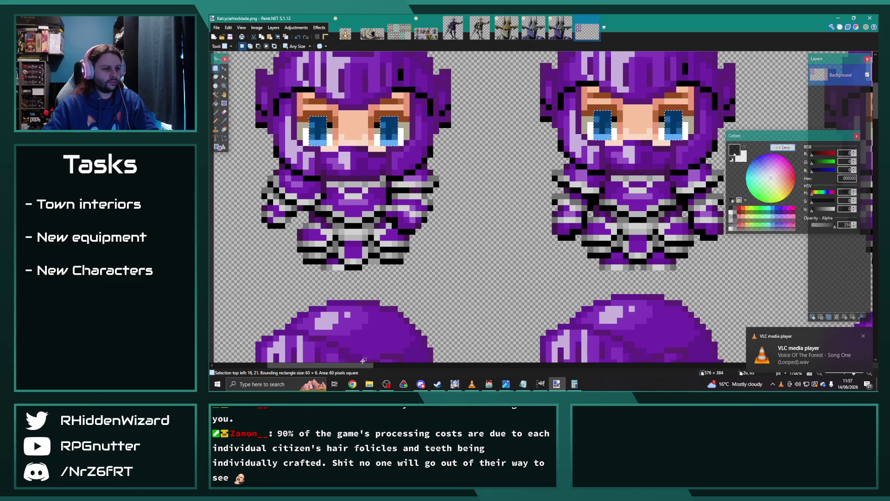
{"action": "scroll", "coordinate": [377, 359], "scroll_direction": "right", "scroll_amount": 3}
{"action": "left_click_drag", "start_coordinate": [461, 116], "coordinate": [476, 142]}
{"action": "left_click_drag", "start_coordinate": [534, 117], "coordinate": [550, 141]}
- Add the side-facing sprite's eye to the selection
{"action": "scroll", "coordinate": [464, 194], "scroll_direction": "down", "scroll_amount": 5}
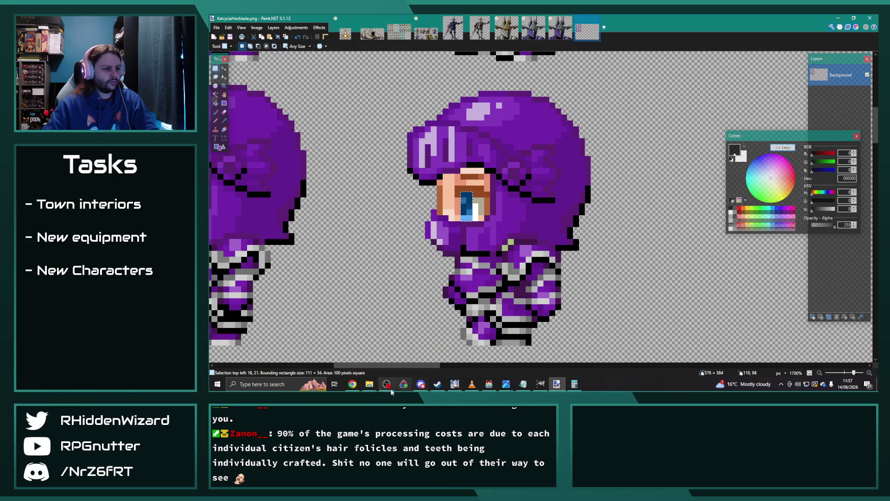
{"action": "left_click_drag", "start_coordinate": [412, 367], "coordinate": [376, 366]}
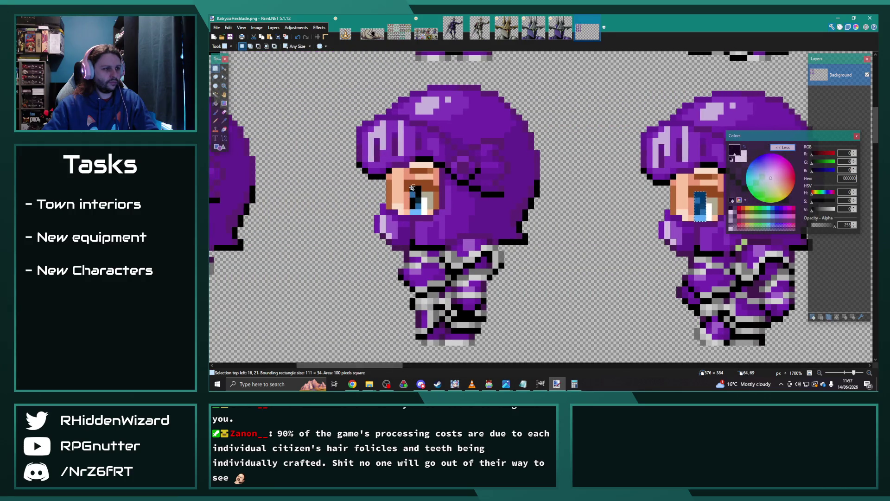
{"action": "left_click_drag", "start_coordinate": [375, 365], "coordinate": [318, 364]}
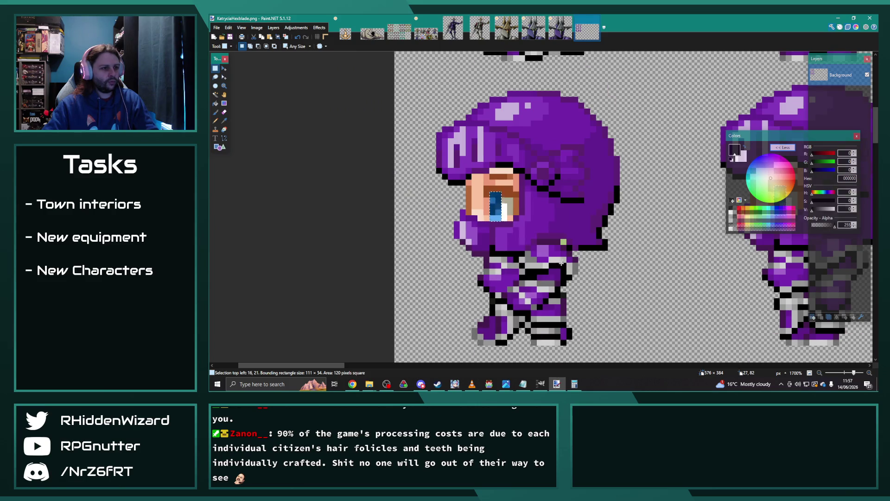
{"action": "scroll", "coordinate": [561, 263], "scroll_direction": "down", "scroll_amount": 5}
{"action": "left_click_drag", "start_coordinate": [568, 141], "coordinate": [578, 172]}
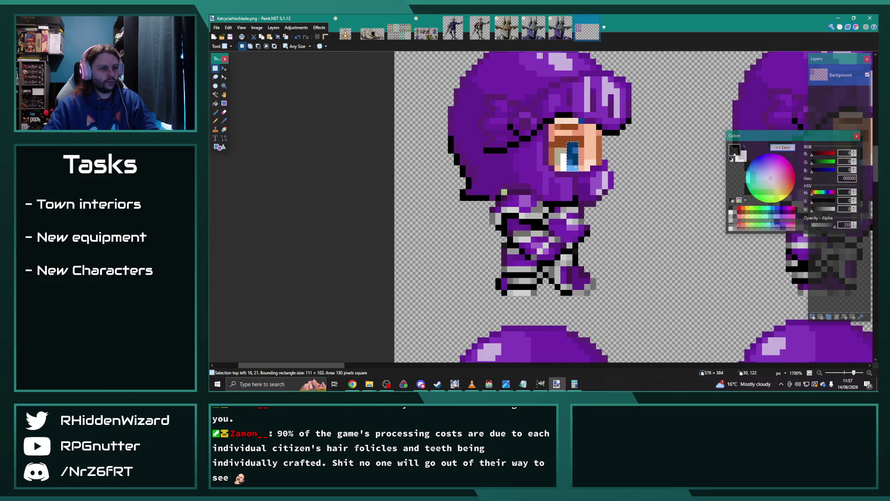
{"action": "left_click_drag", "start_coordinate": [329, 365], "coordinate": [402, 369]}
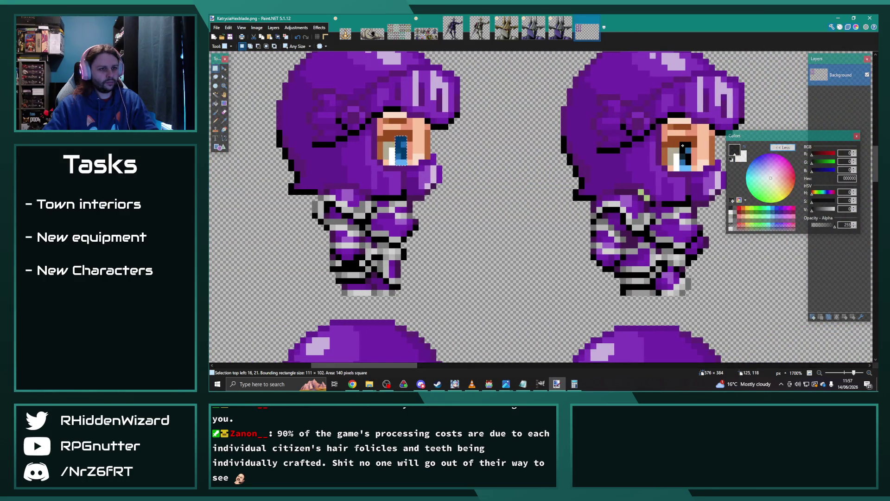
{"action": "scroll", "coordinate": [688, 165], "scroll_direction": "down", "scroll_amount": 3}
{"action": "scroll", "coordinate": [501, 197], "scroll_direction": "down", "scroll_amount": 2}
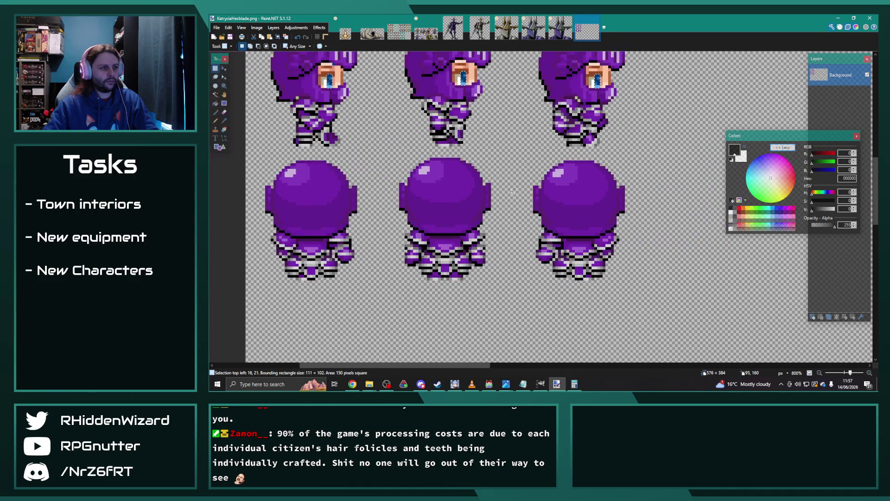
{"action": "scroll", "coordinate": [501, 197], "scroll_direction": "down", "scroll_amount": 1}
{"action": "scroll", "coordinate": [501, 197], "scroll_direction": "up", "scroll_amount": 2}
{"action": "scroll", "coordinate": [462, 76], "scroll_direction": "up", "scroll_amount": 3}
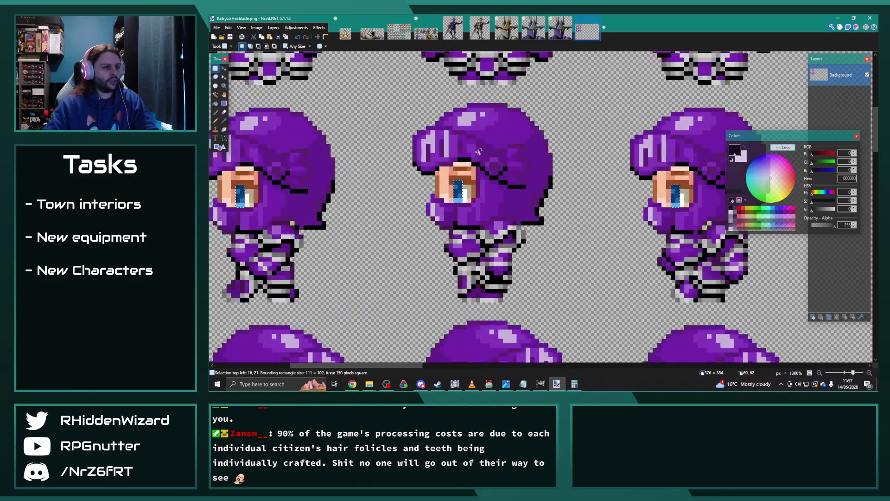
{"action": "scroll", "coordinate": [462, 76], "scroll_direction": "up", "scroll_amount": 2}
- Shift the selected eyes' hue to about -59 so they turn green
{"action": "left_click", "coordinate": [296, 27]}
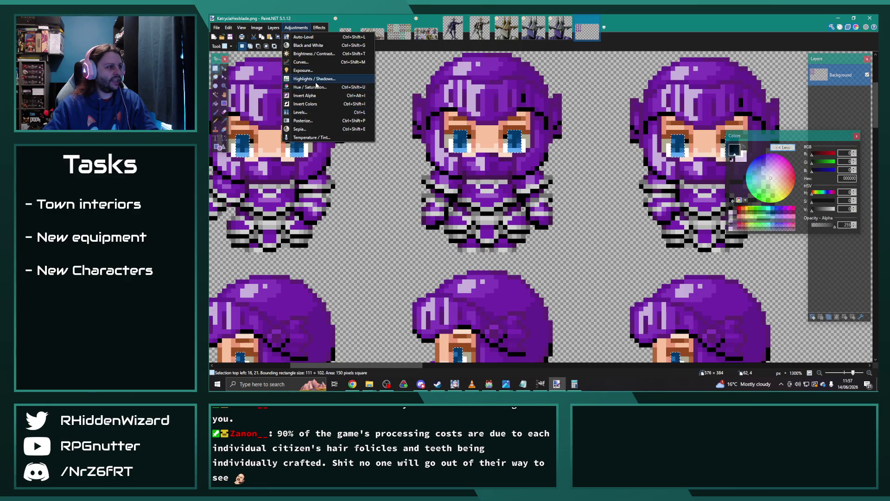
{"action": "left_click", "coordinate": [338, 105]}
{"action": "left_click_drag", "start_coordinate": [527, 213], "coordinate": [526, 213]}
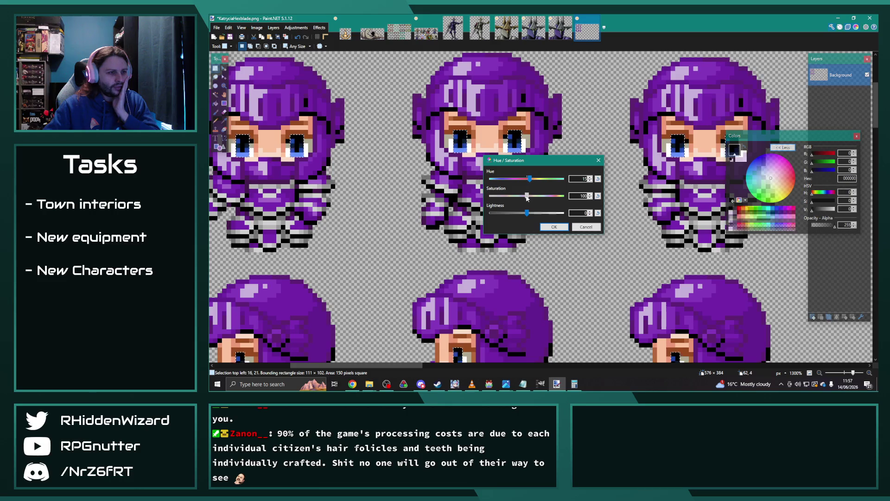
{"action": "left_click_drag", "start_coordinate": [530, 178], "coordinate": [508, 185]}
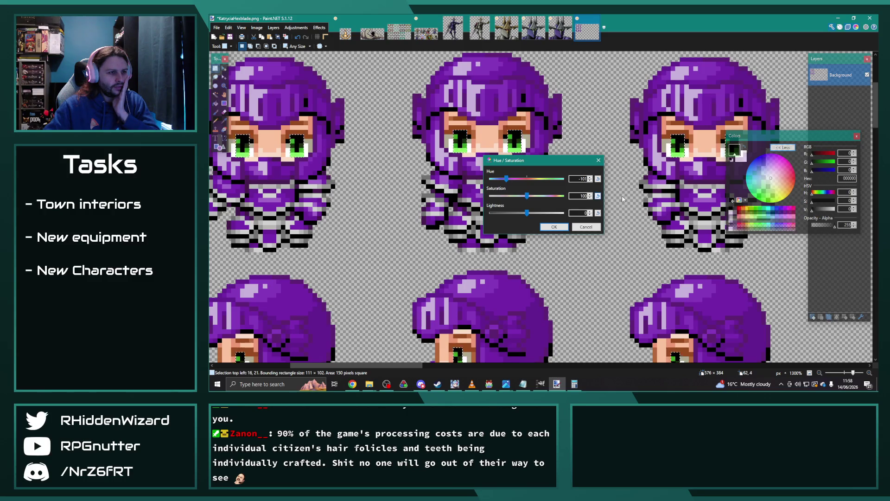
{"action": "left_click", "coordinate": [554, 227]}
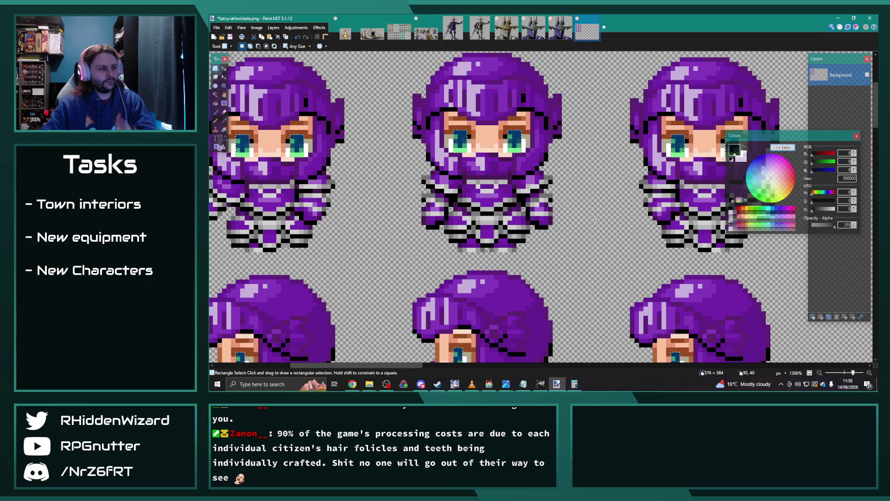
- Drag KatryciaLeader from the characters folder into Paint.NET as its own image, then close it
{"action": "scroll", "coordinate": [588, 211], "scroll_direction": "down", "scroll_amount": 5, "text": "ctrl"}
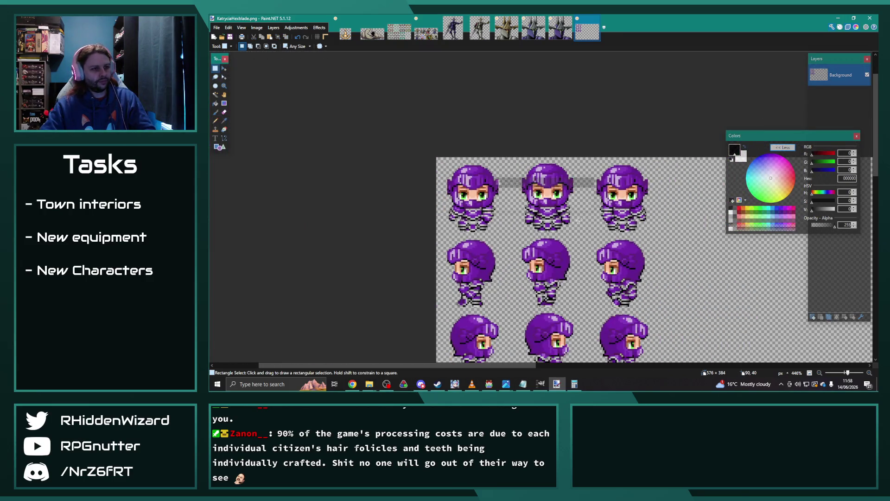
{"action": "left_click", "coordinate": [369, 384]}
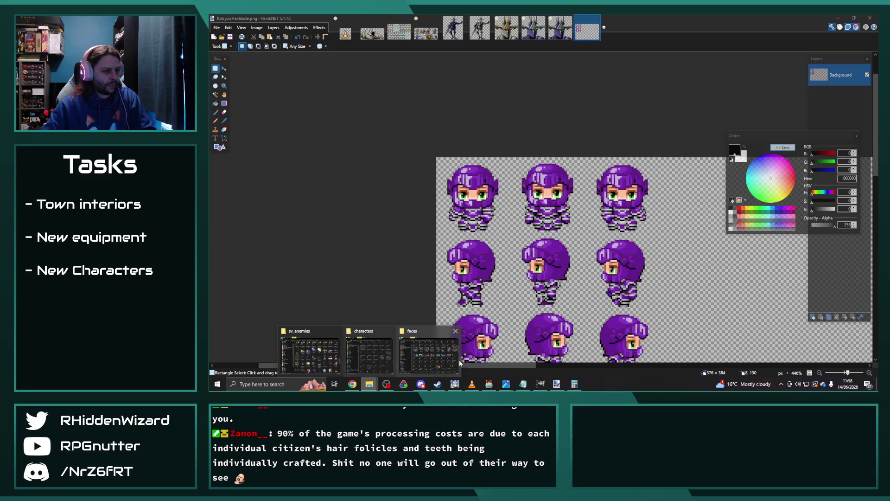
{"action": "left_click", "coordinate": [366, 358]}
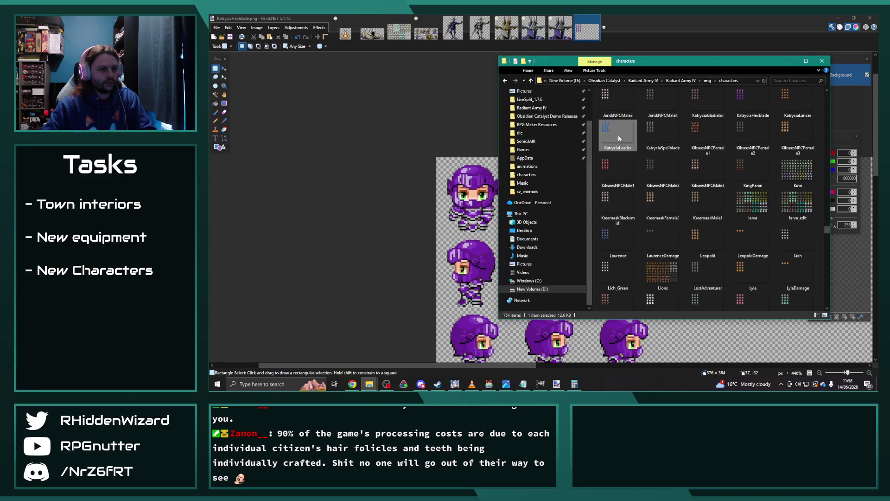
{"action": "left_click_drag", "start_coordinate": [618, 135], "coordinate": [406, 124]}
{"action": "left_click", "coordinate": [512, 203]}
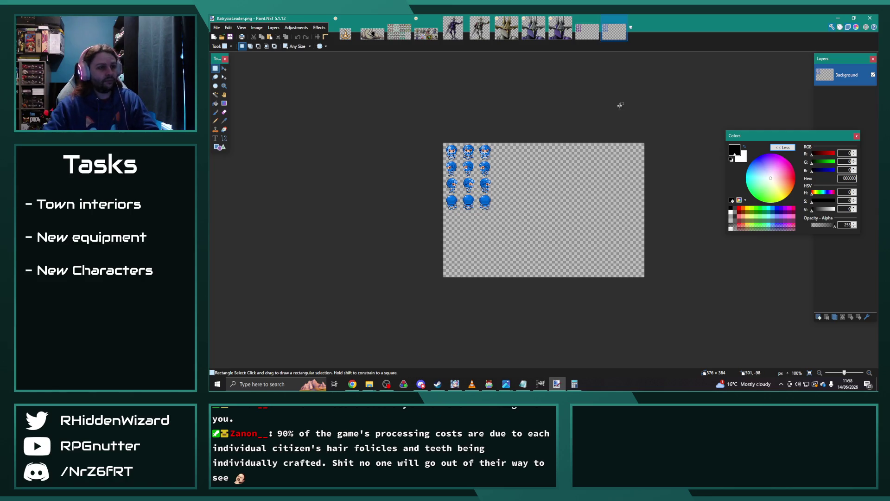
{"action": "left_click", "coordinate": [623, 19]}
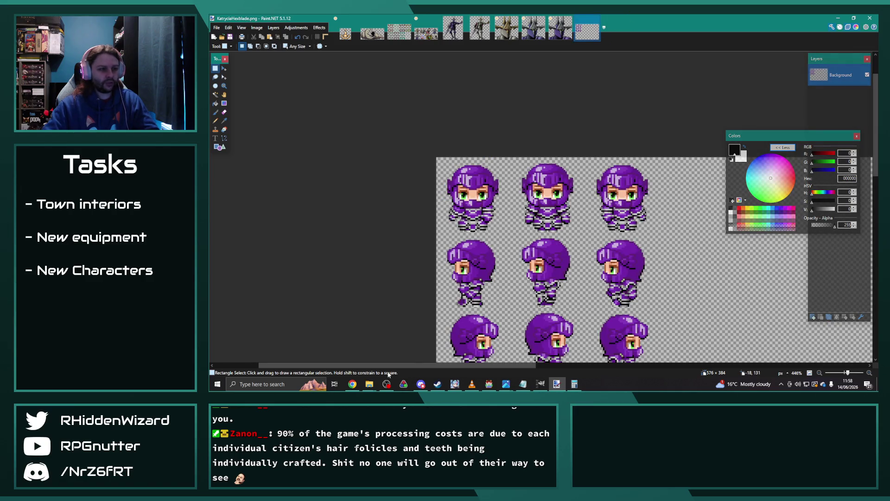
- Preview KatryciaSpellblade in Photos, then open KatryciaHexblade in Paint.NET
{"action": "scroll", "coordinate": [541, 293], "scroll_direction": "down", "scroll_amount": 3}
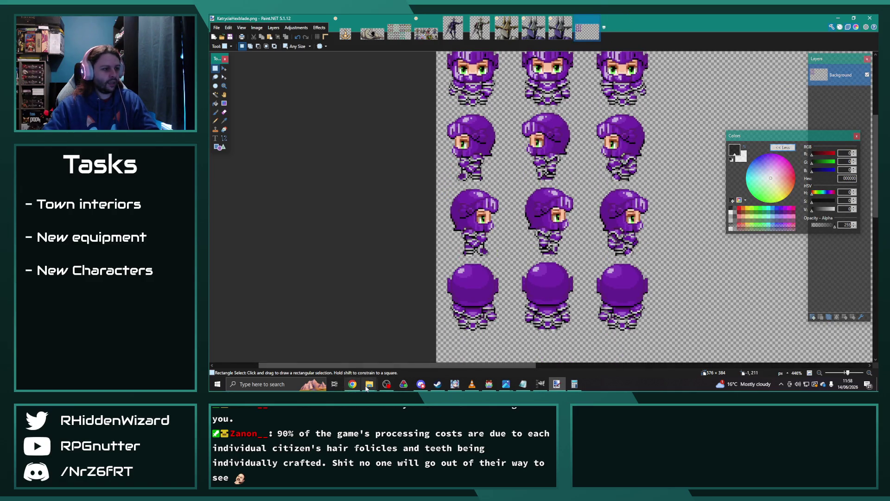
{"action": "mouse_move", "coordinate": [369, 384]}
{"action": "mouse_move", "coordinate": [425, 362]}
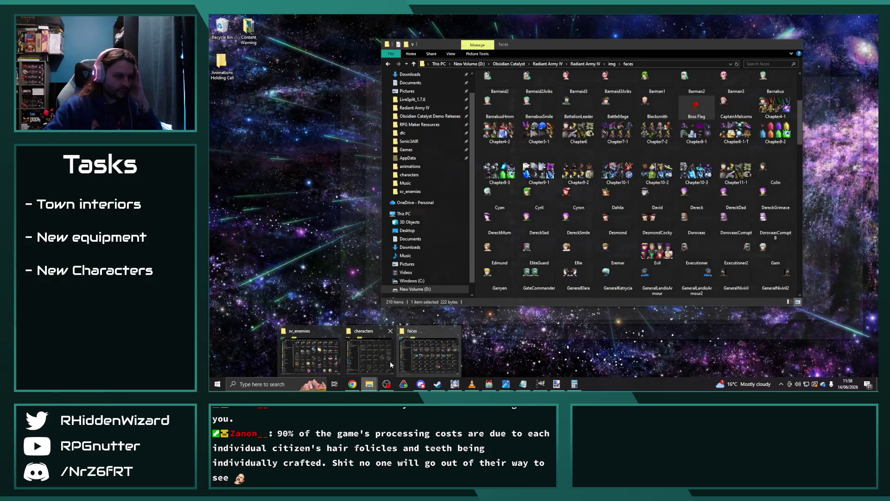
{"action": "left_click", "coordinate": [394, 365]}
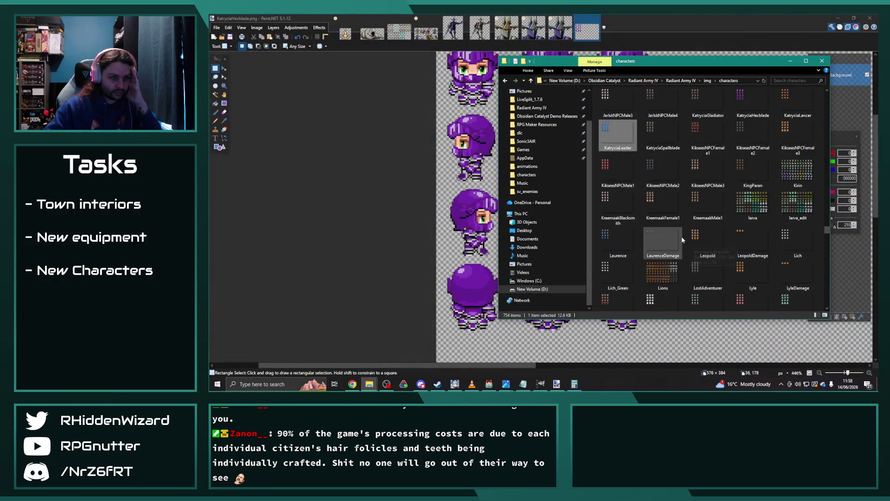
{"action": "double_click", "coordinate": [657, 139]}
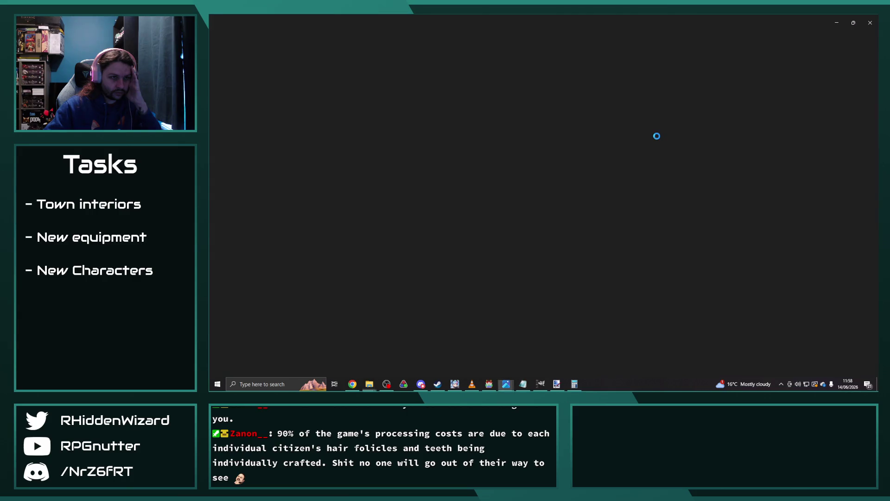
{"action": "left_click", "coordinate": [868, 25]}
{"action": "double_click", "coordinate": [639, 169]}
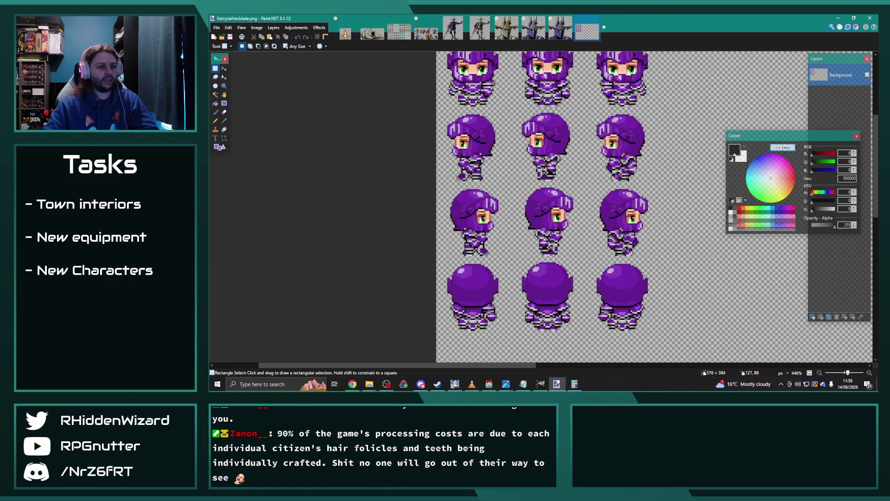
{"action": "left_click", "coordinate": [638, 170]}
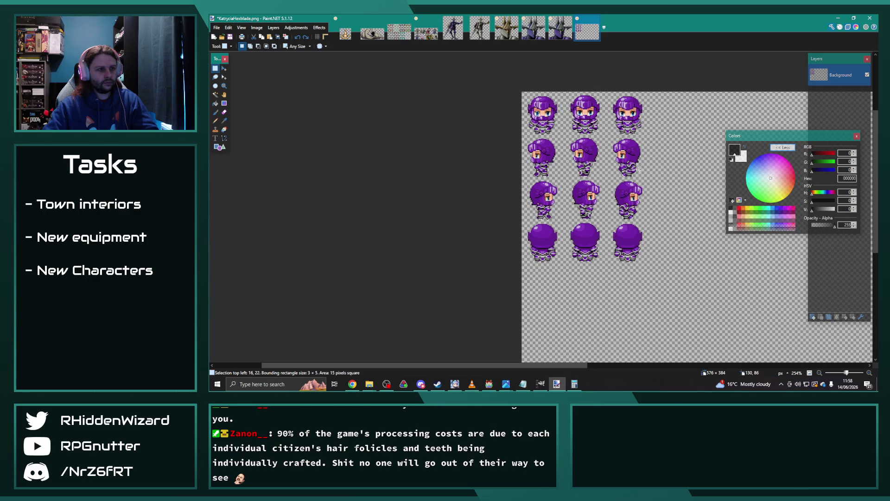
{"action": "key", "text": "ctrl+a"}
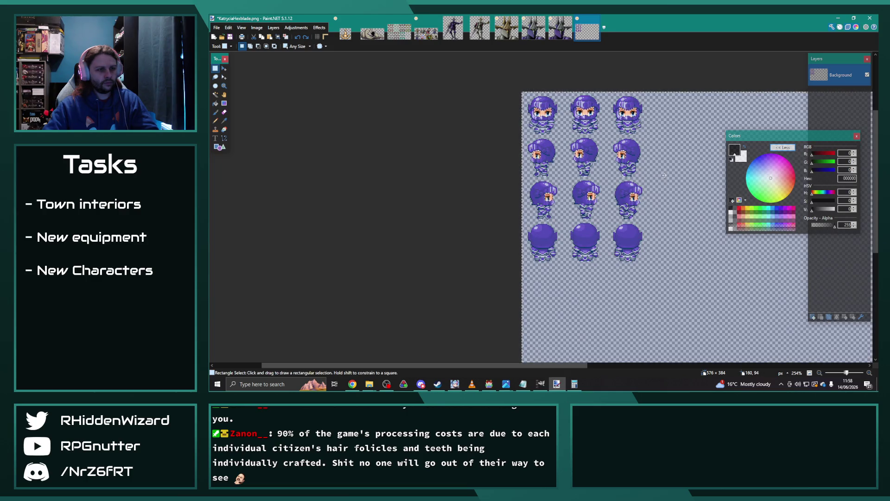
{"action": "key", "text": "ctrl+d"}
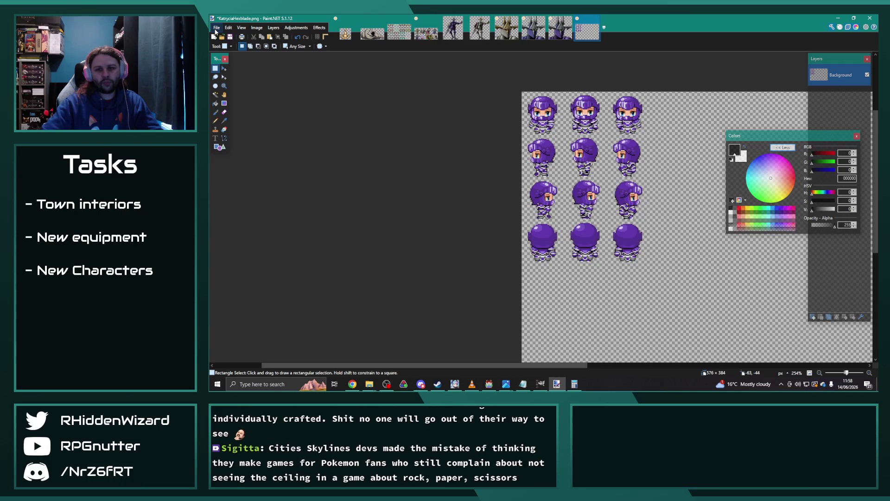
- Save the sheet as KatryciaLeader.png, replacing the existing file and accepting the PNG settings
{"action": "left_click", "coordinate": [216, 29]}
{"action": "left_click", "coordinate": [214, 28]}
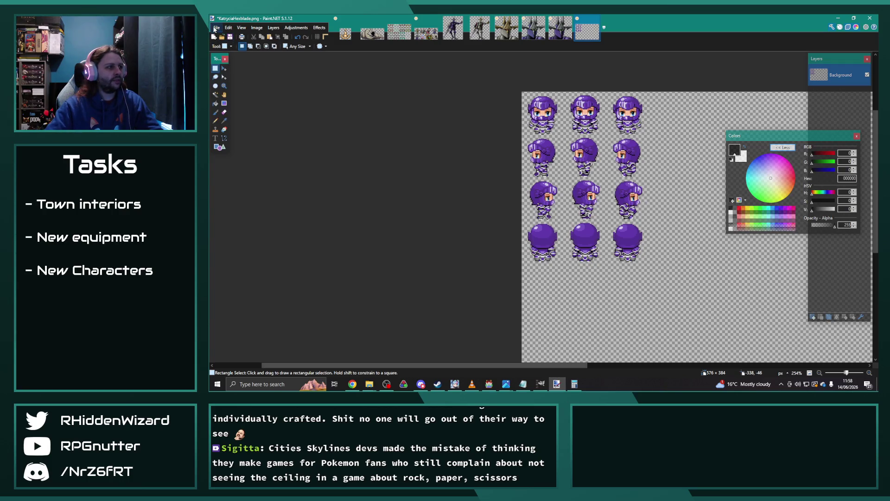
{"action": "left_click", "coordinate": [216, 27]}
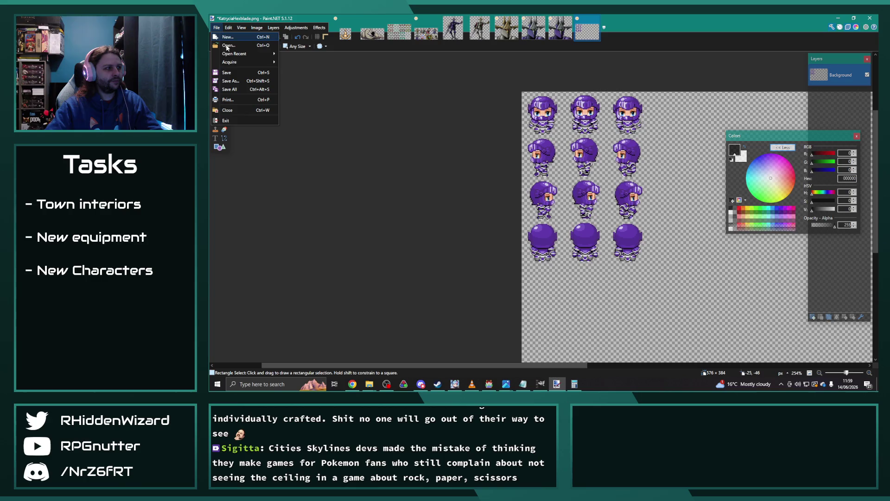
{"action": "left_click", "coordinate": [230, 83]}
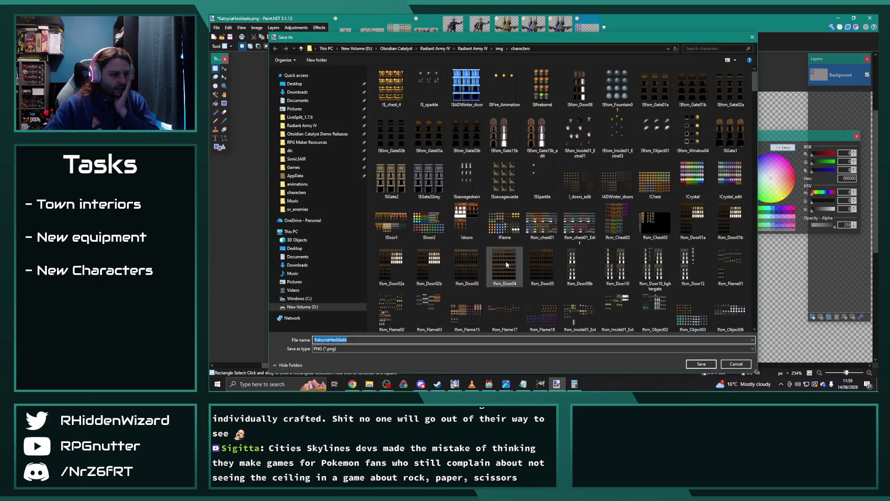
{"action": "scroll", "coordinate": [551, 255], "scroll_direction": "down", "scroll_amount": 10}
{"action": "left_click", "coordinate": [349, 341]}
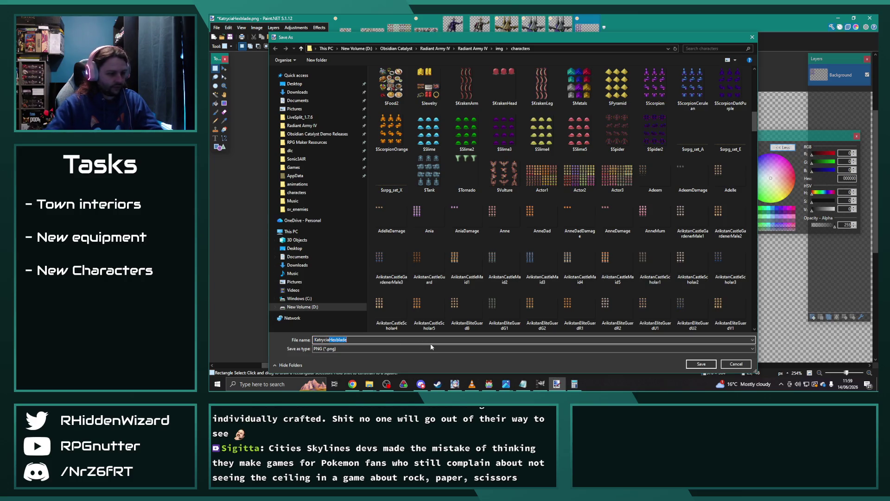
{"action": "type", "text": "Leader"}
{"action": "key", "text": "Return"}
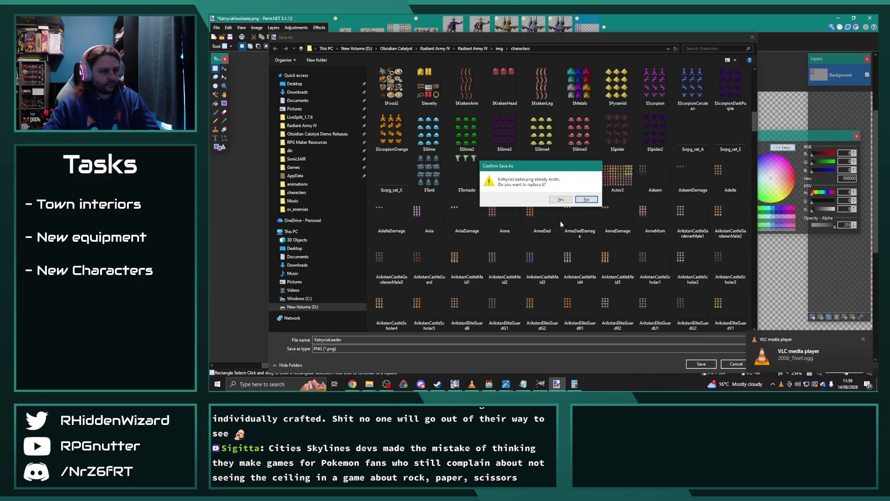
{"action": "key", "text": "y"}
{"action": "left_click", "coordinate": [757, 158]}
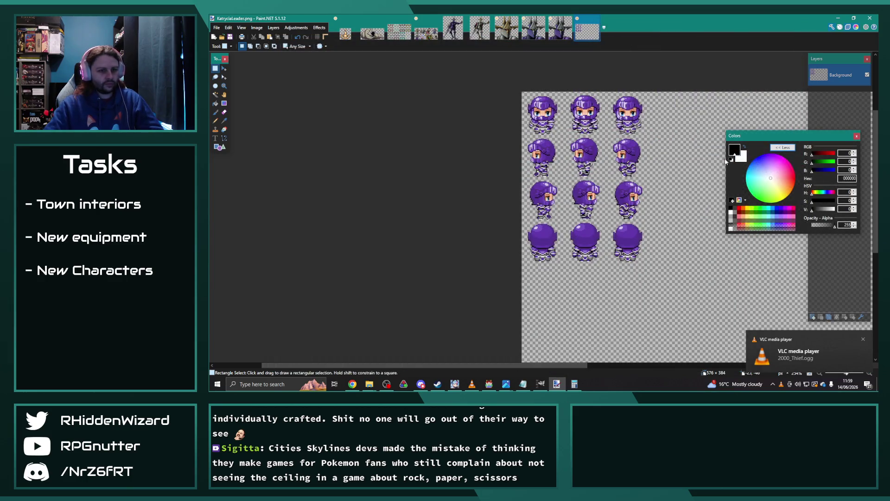
- Drag KatryciaLeader from the characters folder into Paint.NET and open it as a new image
{"action": "left_click", "coordinate": [377, 386]}
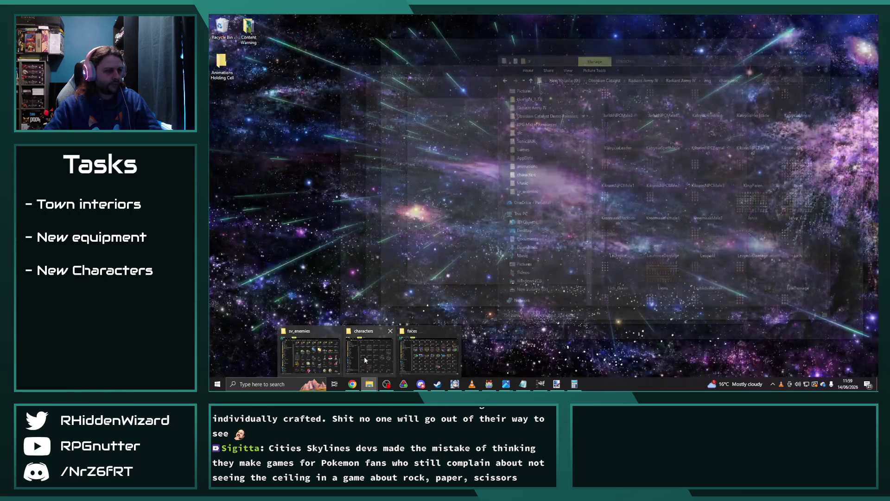
{"action": "left_click", "coordinate": [364, 359]}
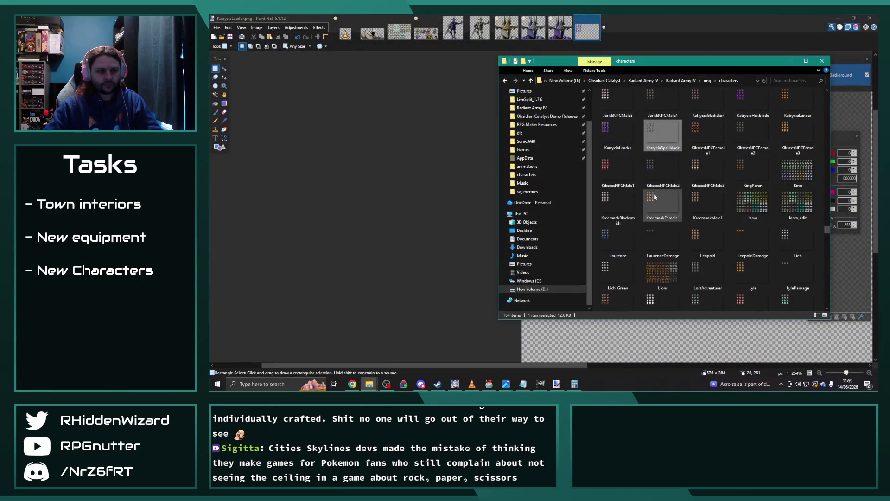
{"action": "left_click_drag", "start_coordinate": [624, 143], "coordinate": [419, 117]}
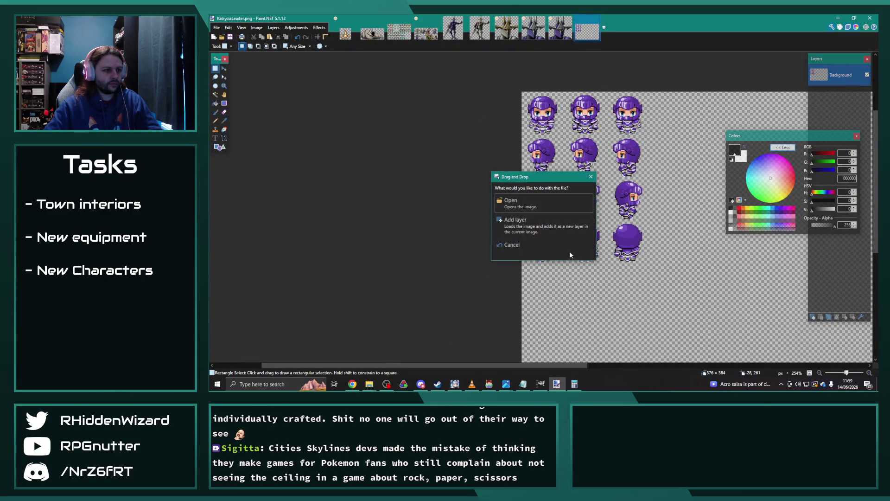
{"action": "left_click", "coordinate": [535, 198]}
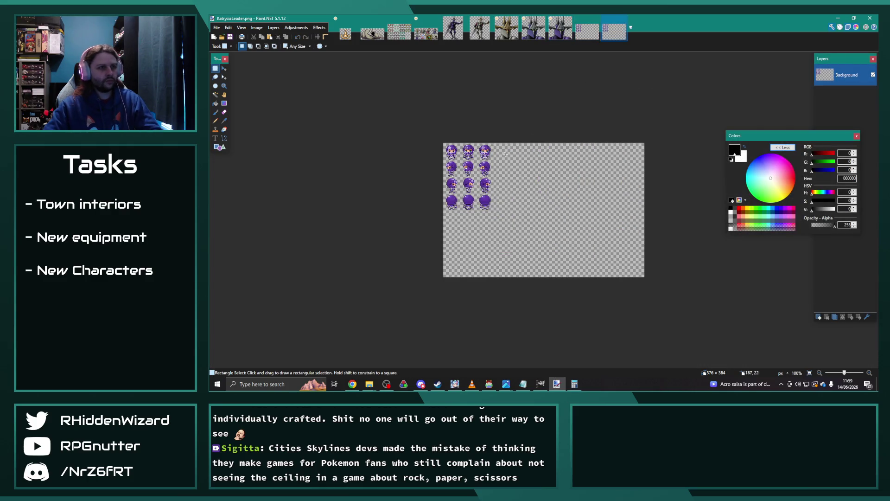
{"action": "scroll", "coordinate": [487, 175], "scroll_direction": "up", "scroll_amount": 5}
{"action": "left_click", "coordinate": [588, 31]}
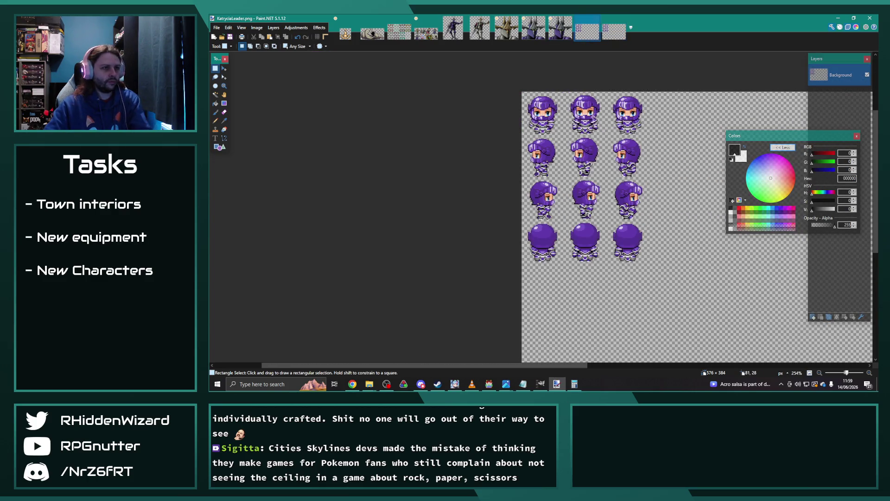
{"action": "scroll", "coordinate": [621, 31], "scroll_direction": "up", "scroll_amount": 2}
{"action": "left_click", "coordinate": [617, 33]}
{"action": "left_click", "coordinate": [587, 31]}
{"action": "left_click", "coordinate": [617, 35]}
{"action": "left_click", "coordinate": [589, 40]}
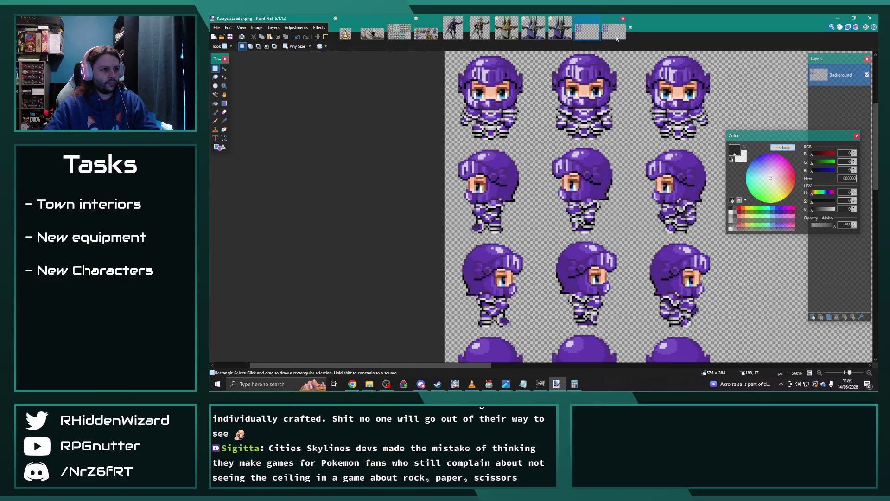
{"action": "left_click", "coordinate": [617, 37]}
{"action": "scroll", "coordinate": [489, 102], "scroll_direction": "up", "scroll_amount": 3}
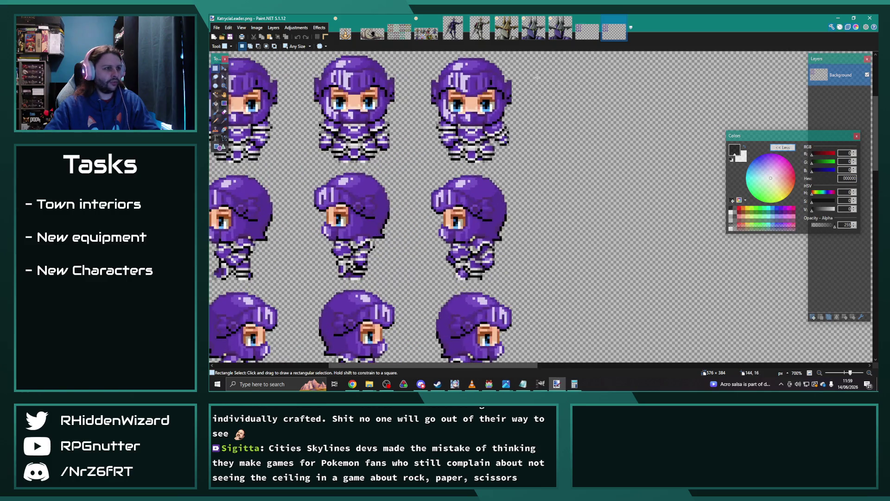
{"action": "left_click", "coordinate": [589, 31]}
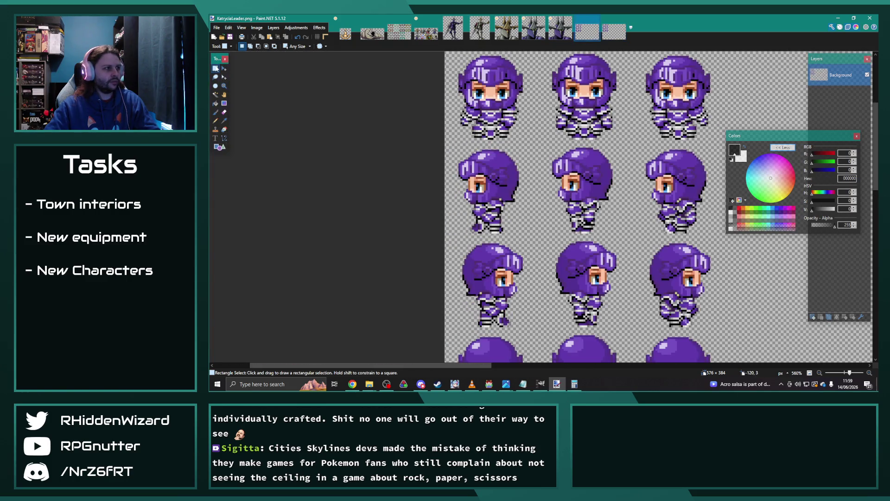
{"action": "left_click", "coordinate": [614, 31]}
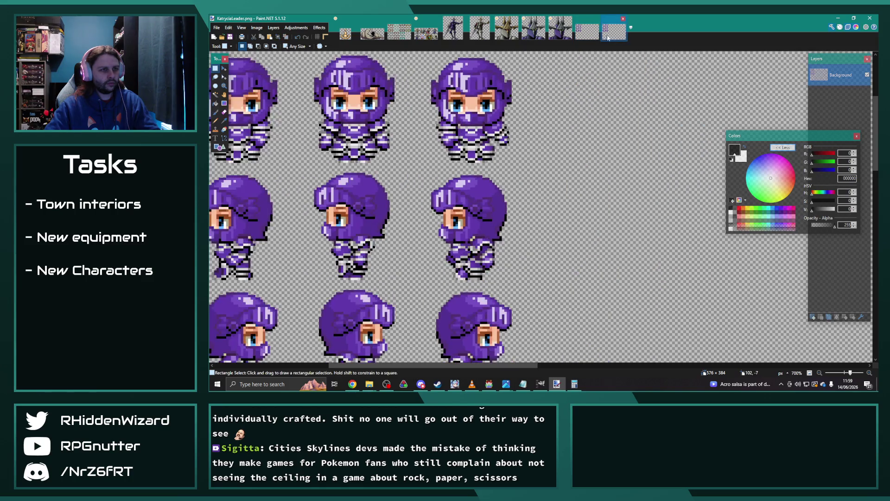
{"action": "scroll", "coordinate": [546, 135], "scroll_direction": "up", "scroll_amount": 3}
{"action": "key", "text": "ctrl+v"}
{"action": "left_click_drag", "start_coordinate": [408, 196], "coordinate": [575, 158]}
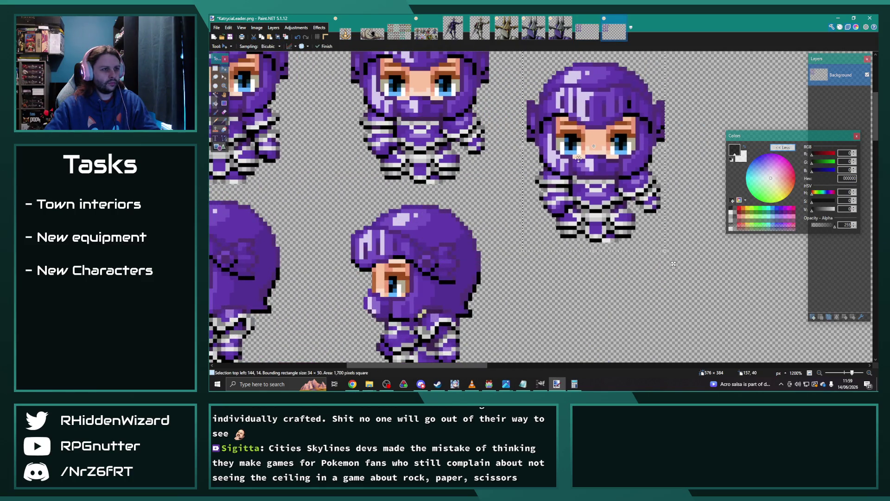
{"action": "scroll", "coordinate": [573, 159], "scroll_direction": "up", "scroll_amount": 3}
{"action": "scroll", "coordinate": [573, 159], "scroll_direction": "down", "scroll_amount": 2}
{"action": "left_click_drag", "start_coordinate": [574, 159], "coordinate": [556, 170]}
{"action": "key", "text": "ctrl+z"}
{"action": "key", "text": "ctrl+z"}
{"action": "key", "text": "ctrl+z"}
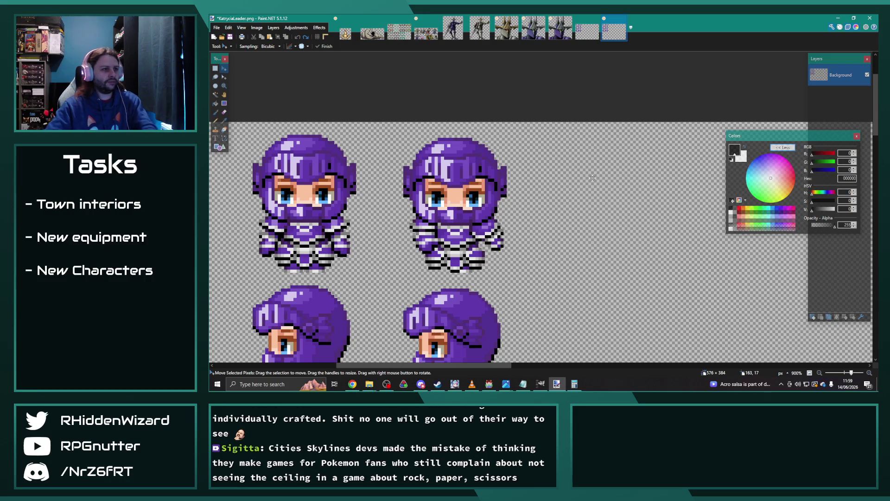
{"action": "scroll", "coordinate": [631, 178], "scroll_direction": "down", "scroll_amount": 2}
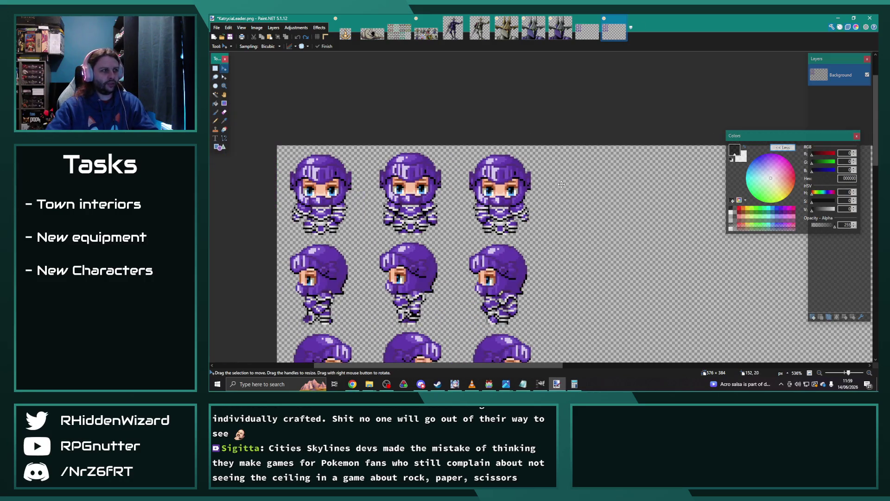
{"action": "left_click", "coordinate": [588, 30]}
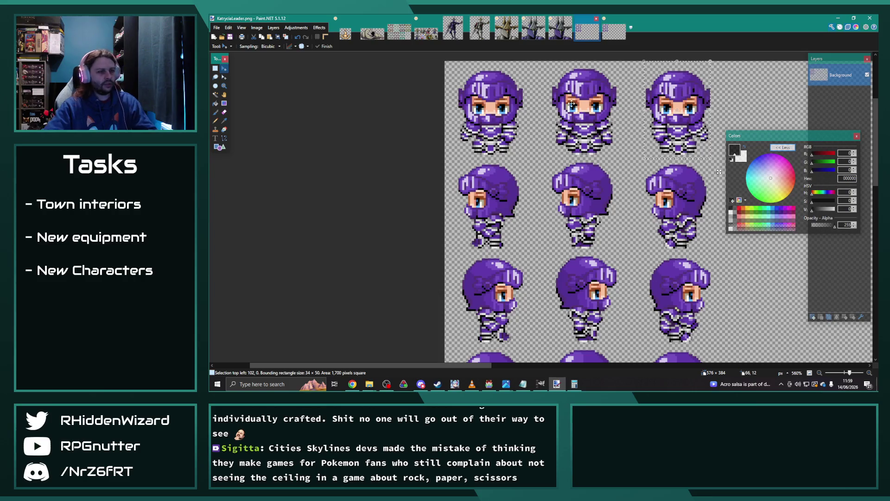
{"action": "scroll", "coordinate": [575, 76], "scroll_direction": "down", "scroll_amount": 3}
{"action": "left_click_drag", "start_coordinate": [778, 139], "coordinate": [317, 100]}
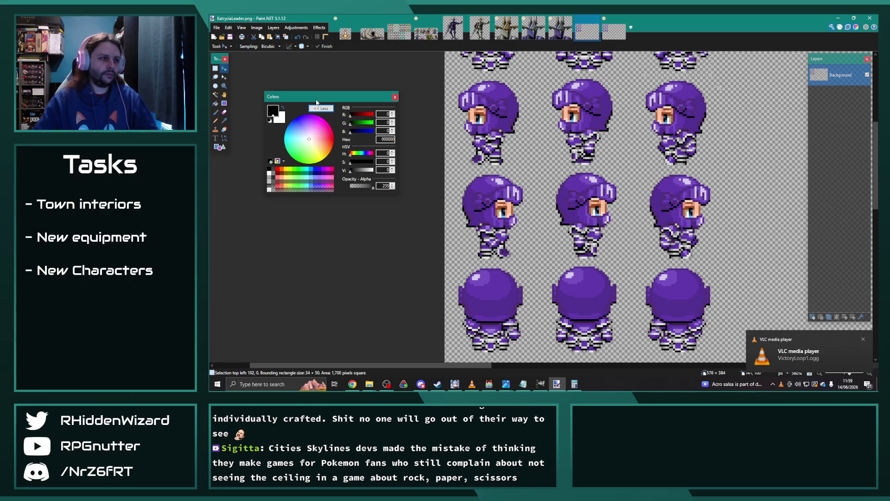
- Select the whole sheet and apply a Hue/Saturation shift that turns the sprites back to purple
{"action": "key", "text": "ctrl+a"}
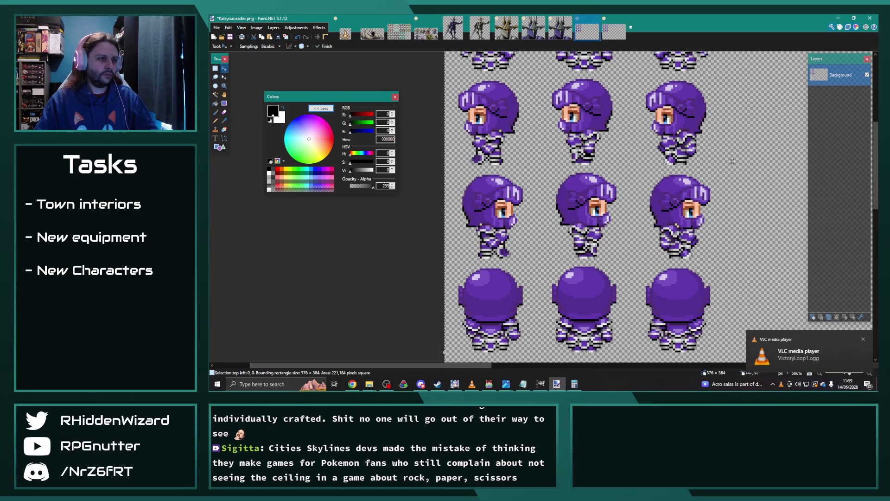
{"action": "left_click", "coordinate": [295, 27]}
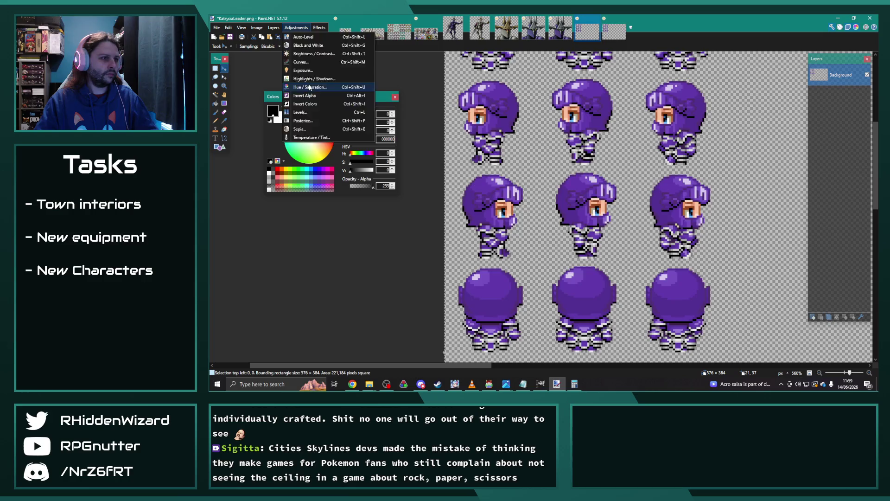
{"action": "left_click", "coordinate": [310, 87]}
{"action": "mouse_move", "coordinate": [511, 178]}
{"action": "left_mouse_down"}
{"action": "mouse_move", "coordinate": [528, 182]}
{"action": "mouse_move", "coordinate": [528, 200]}
{"action": "left_mouse_up"}
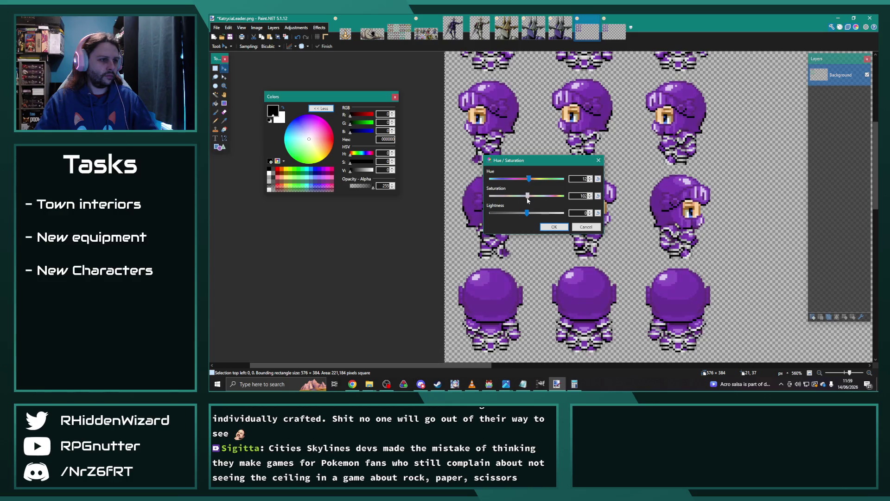
{"action": "left_click", "coordinate": [598, 160]}
{"action": "scroll", "coordinate": [554, 153], "scroll_direction": "down", "scroll_amount": 3}
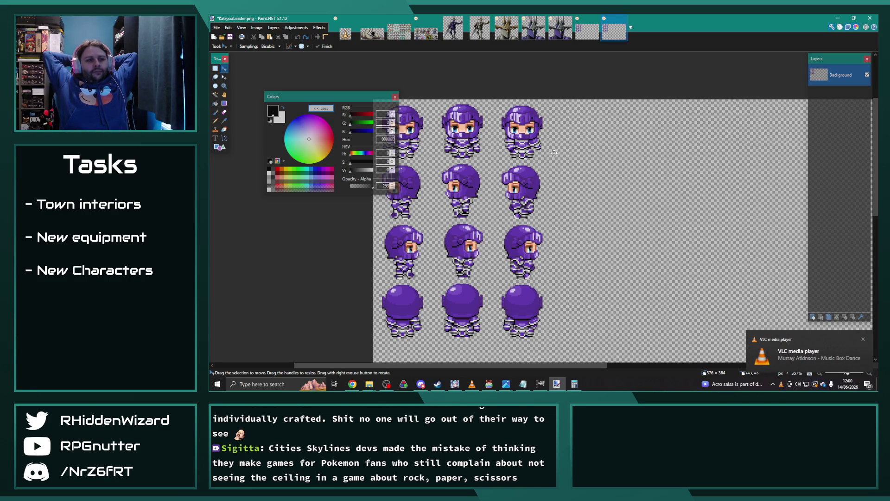
- Close the colour palette and box-select the front and right sprites' eyes with Rectangle Select
{"action": "left_click", "coordinate": [395, 97]}
{"action": "scroll", "coordinate": [385, 157], "scroll_direction": "up", "scroll_amount": 5}
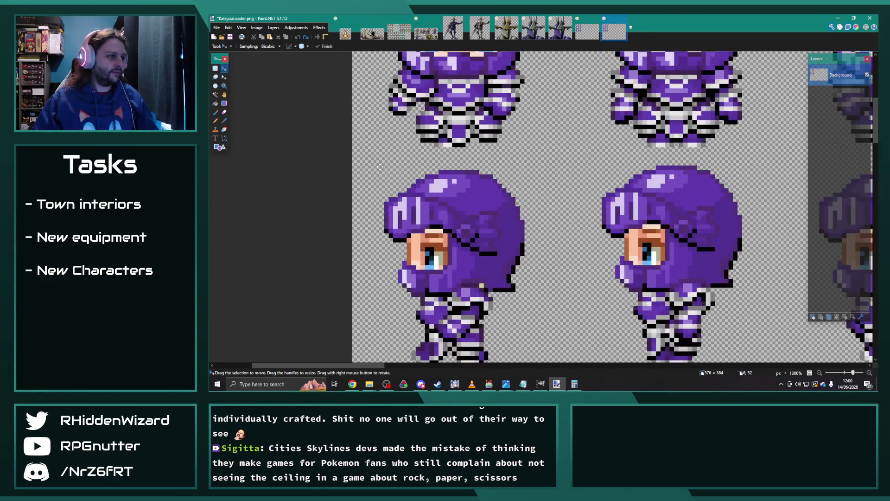
{"action": "left_click", "coordinate": [217, 68]}
{"action": "left_click_drag", "start_coordinate": [426, 114], "coordinate": [436, 131]}
{"action": "scroll", "coordinate": [485, 116], "scroll_direction": "right", "scroll_amount": 3}
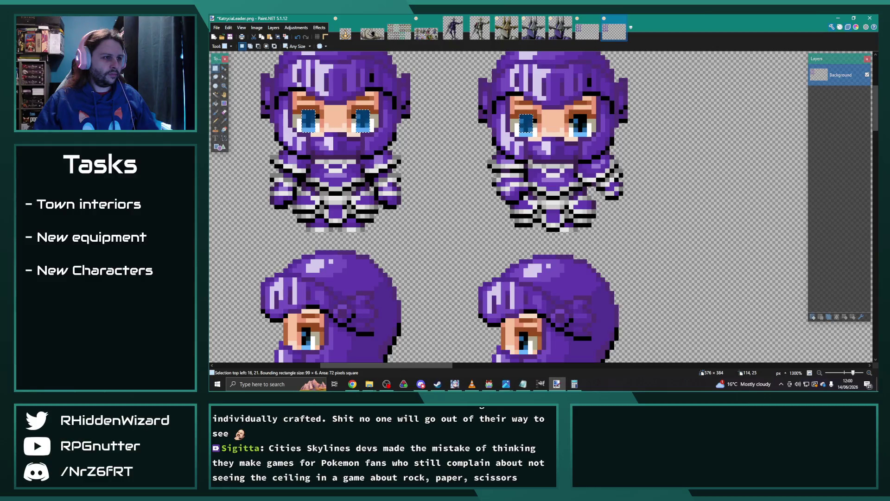
{"action": "left_click_drag", "start_coordinate": [575, 116], "coordinate": [588, 132]}
- Add the side-facing sprite's eye to the eye selection further down the sheet
{"action": "scroll", "coordinate": [499, 204], "scroll_direction": "down", "scroll_amount": 5}
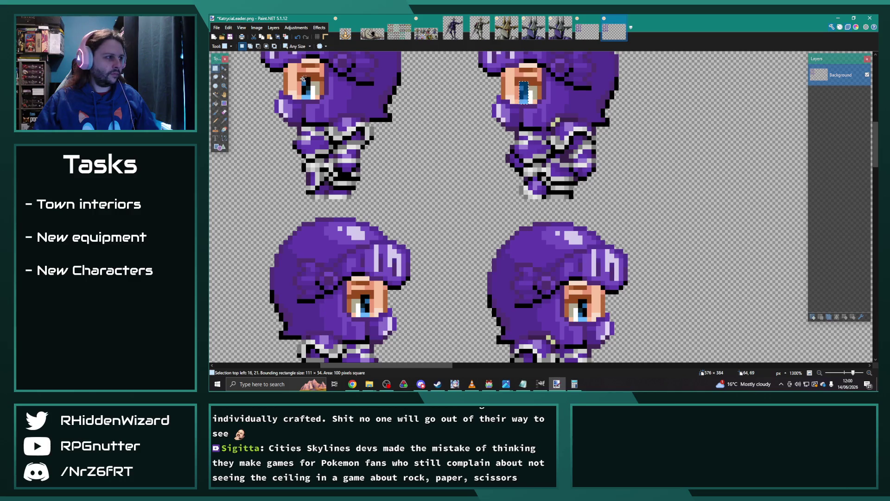
{"action": "scroll", "coordinate": [448, 96], "scroll_direction": "left", "scroll_amount": 5}
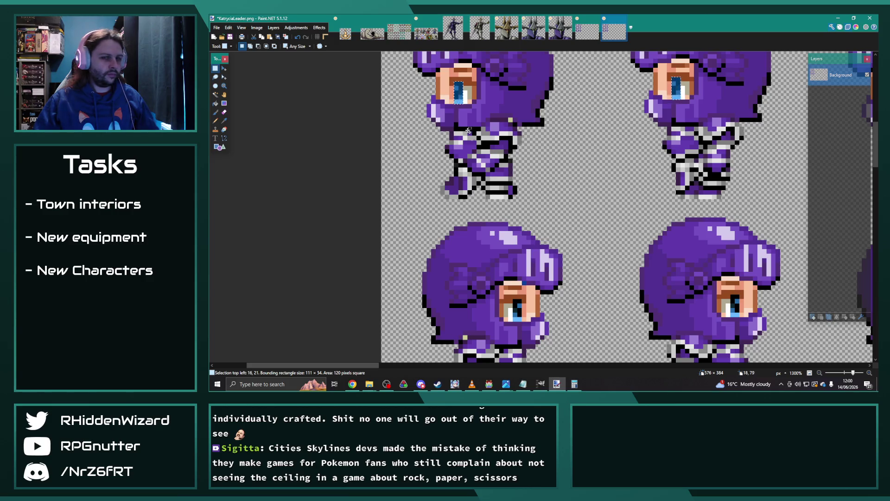
{"action": "scroll", "coordinate": [512, 199], "scroll_direction": "down", "scroll_amount": 3}
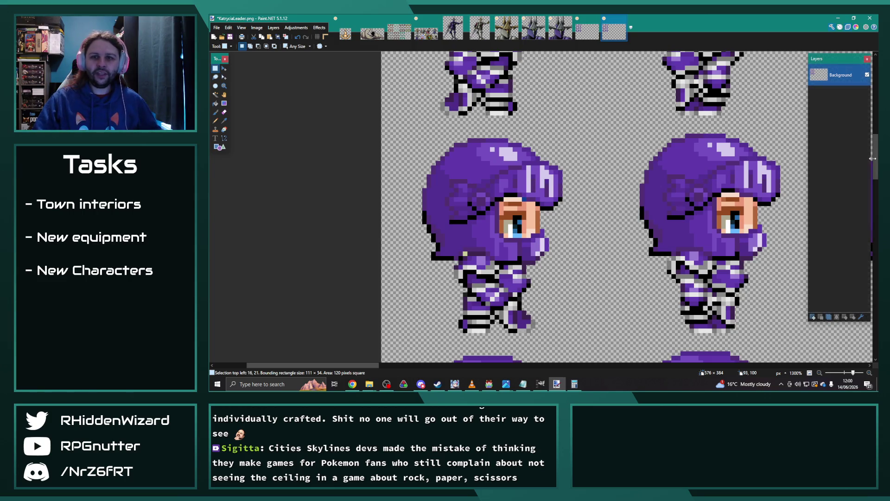
{"action": "key", "text": "alt+Tab"}
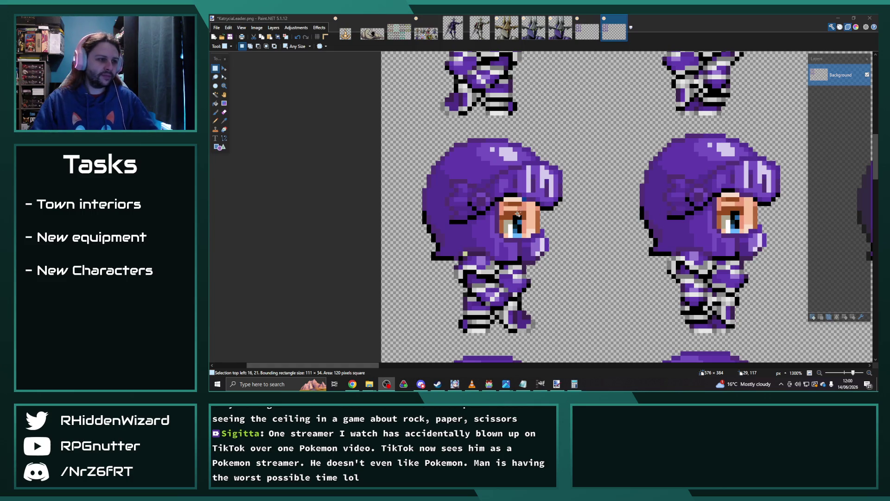
{"action": "left_click_drag", "start_coordinate": [516, 217], "coordinate": [518, 238]}
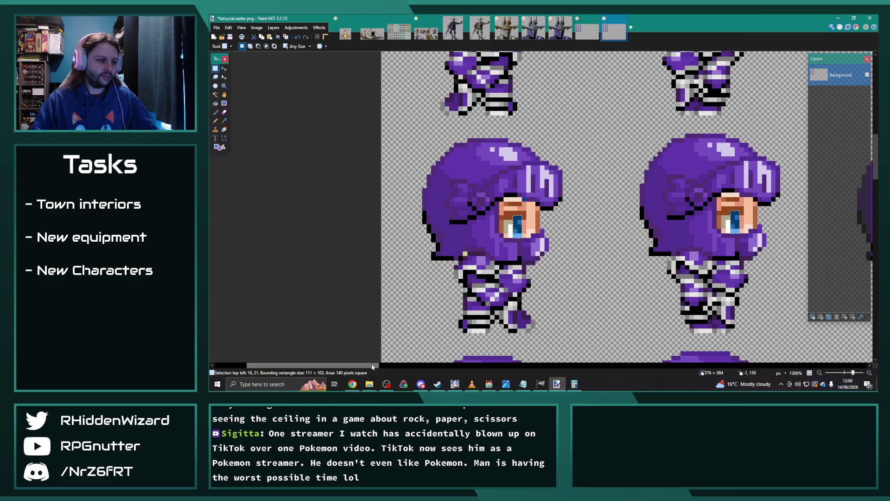
{"action": "left_click_drag", "start_coordinate": [311, 365], "coordinate": [394, 365]}
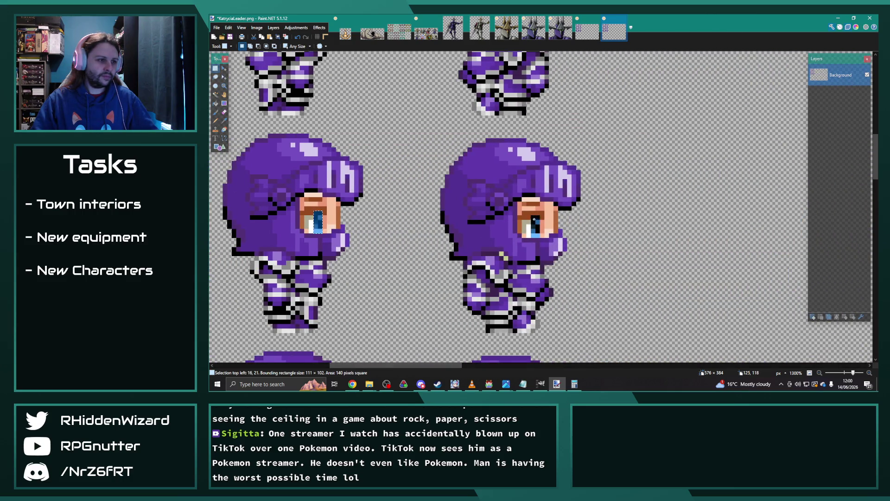
{"action": "scroll", "coordinate": [534, 235], "scroll_direction": "down", "scroll_amount": 4}
{"action": "scroll", "coordinate": [511, 241], "scroll_direction": "up", "scroll_amount": 1}
{"action": "scroll", "coordinate": [491, 245], "scroll_direction": "up", "scroll_amount": 2}
{"action": "scroll", "coordinate": [478, 251], "scroll_direction": "up", "scroll_amount": 3}
{"action": "scroll", "coordinate": [478, 251], "scroll_direction": "up", "scroll_amount": 2}
{"action": "left_click", "coordinate": [296, 27]}
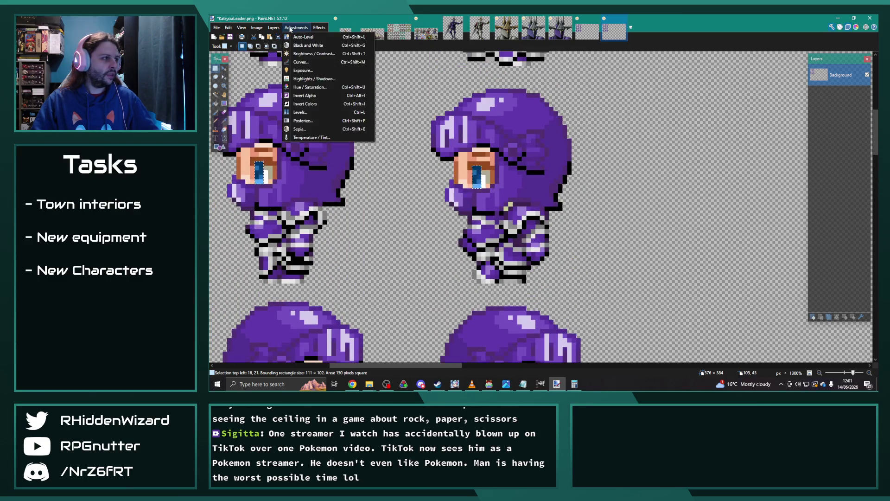
- Recolour the selected eyes green with a Hue/Saturation adjustment
{"action": "left_click", "coordinate": [316, 87]}
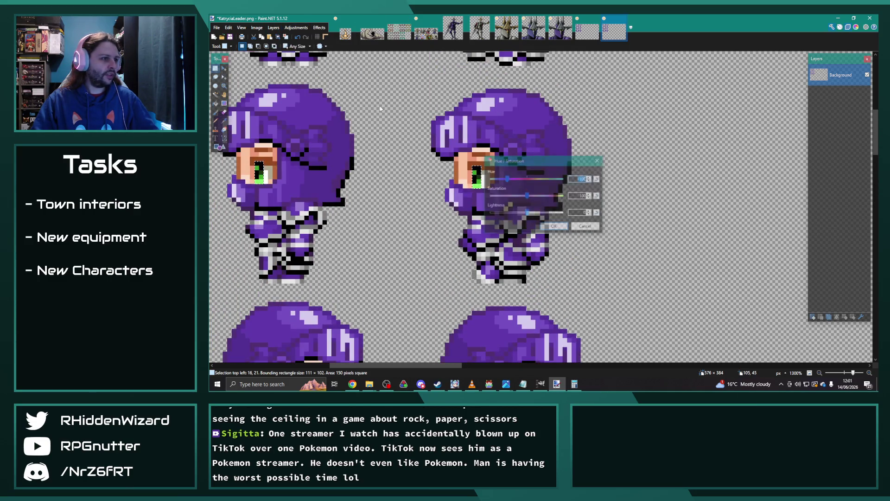
{"action": "left_click", "coordinate": [554, 226]}
{"action": "scroll", "coordinate": [606, 216], "scroll_direction": "down", "scroll_amount": 4}
{"action": "scroll", "coordinate": [607, 216], "scroll_direction": "down", "scroll_amount": 2}
{"action": "scroll", "coordinate": [606, 215], "scroll_direction": "up", "scroll_amount": 2}
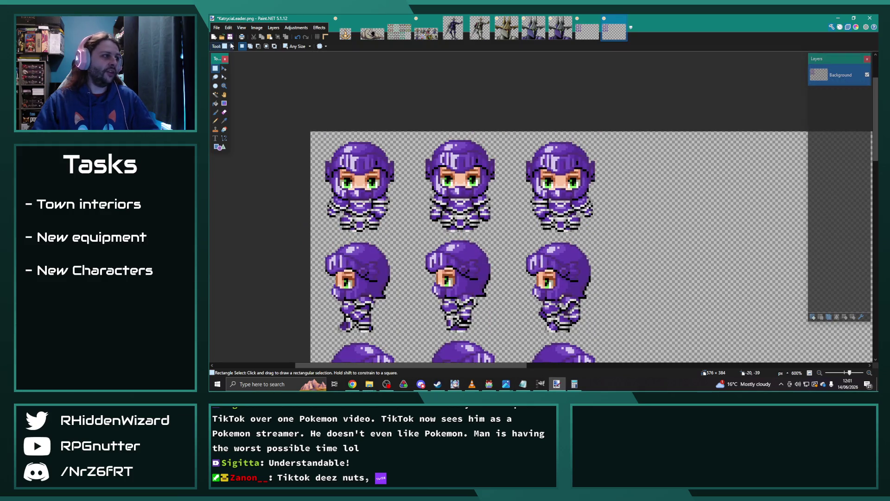
- Save the green-eyed sheet as PNG and close its tab
{"action": "left_click", "coordinate": [216, 28]}
{"action": "left_click", "coordinate": [227, 73]}
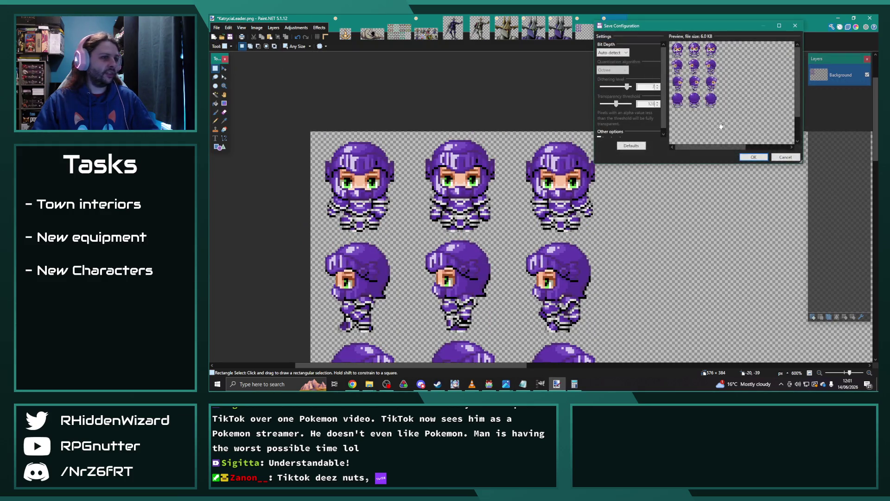
{"action": "left_click", "coordinate": [737, 156]}
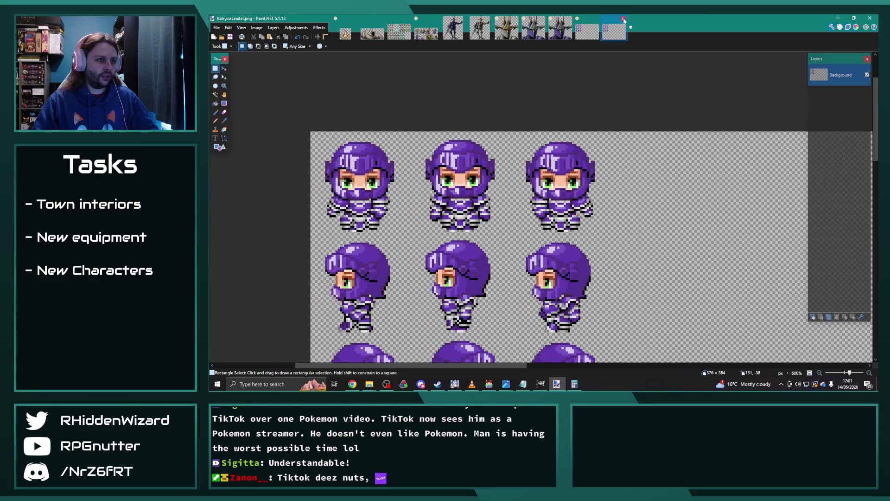
{"action": "left_click", "coordinate": [624, 20]}
{"action": "scroll", "coordinate": [646, 141], "scroll_direction": "down", "scroll_amount": 2}
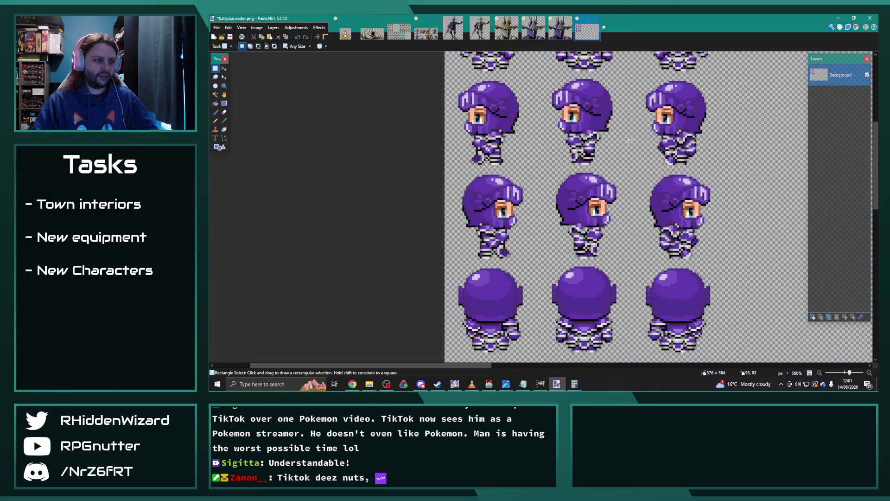
- Box-select both eyes on each front-facing knight sprite
{"action": "scroll", "coordinate": [489, 160], "scroll_direction": "up", "scroll_amount": 5}
{"action": "left_click_drag", "start_coordinate": [463, 151], "coordinate": [484, 177]}
{"action": "left_click_drag", "start_coordinate": [537, 154], "coordinate": [553, 179]}
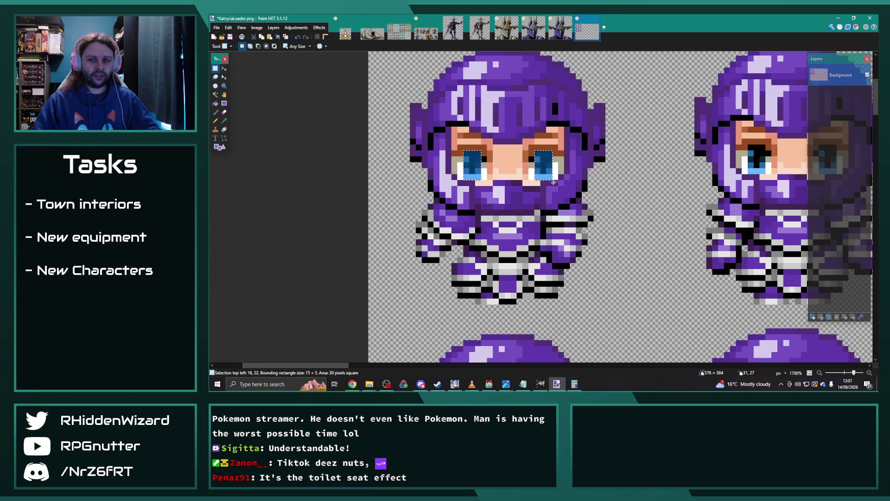
{"action": "left_click_drag", "start_coordinate": [343, 366], "coordinate": [406, 364]}
{"action": "left_click_drag", "start_coordinate": [292, 144], "coordinate": [306, 169]}
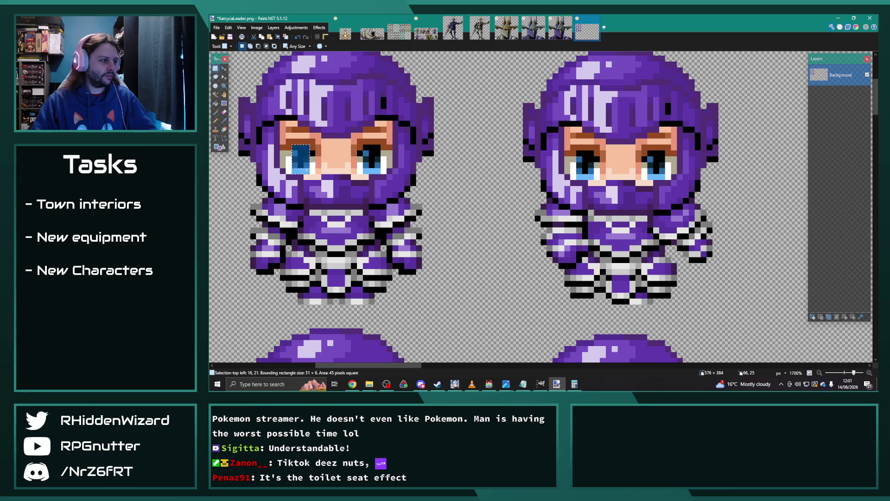
{"action": "left_click_drag", "start_coordinate": [372, 159], "coordinate": [381, 174]}
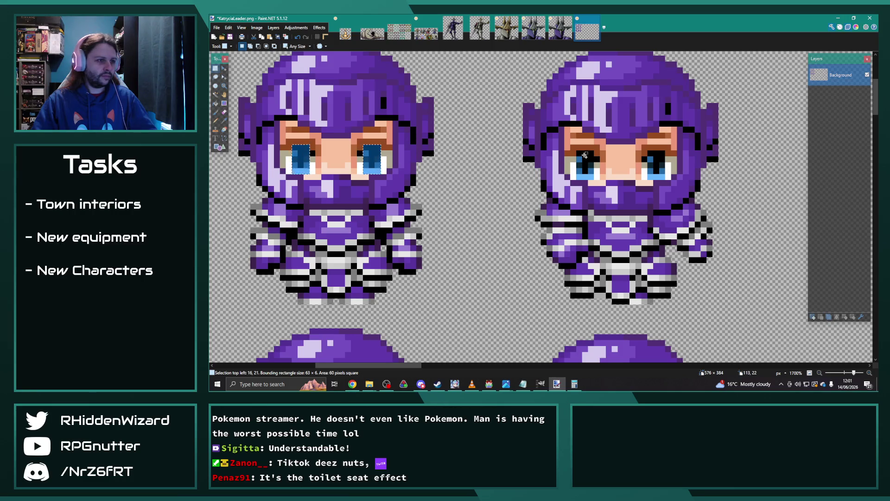
{"action": "left_click_drag", "start_coordinate": [651, 153], "coordinate": [667, 180]}
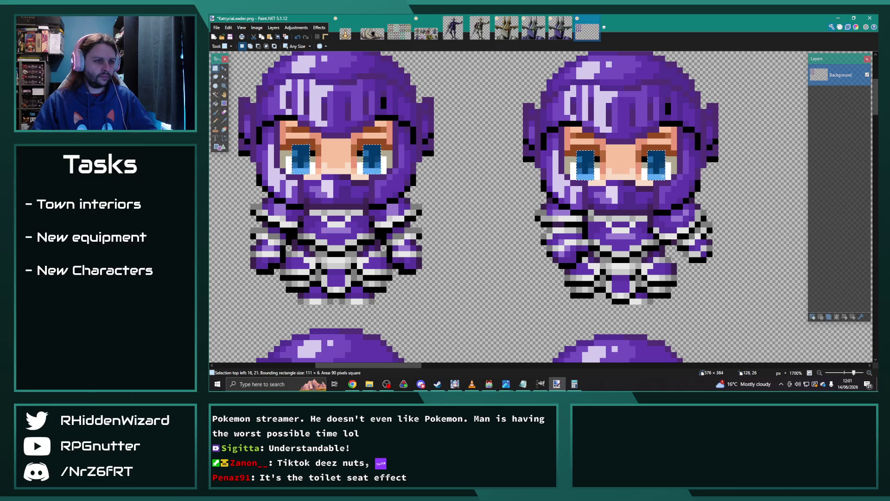
{"action": "scroll", "coordinate": [586, 229], "scroll_direction": "down", "scroll_amount": 5}
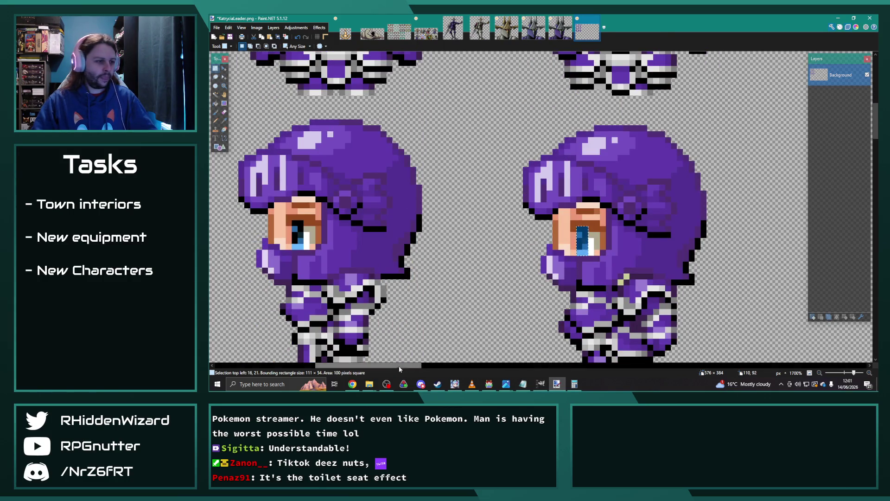
- Add the side-facing sprites' eyes to the selection, then zoom out to 600%
{"action": "left_click_drag", "start_coordinate": [399, 366], "coordinate": [455, 366]}
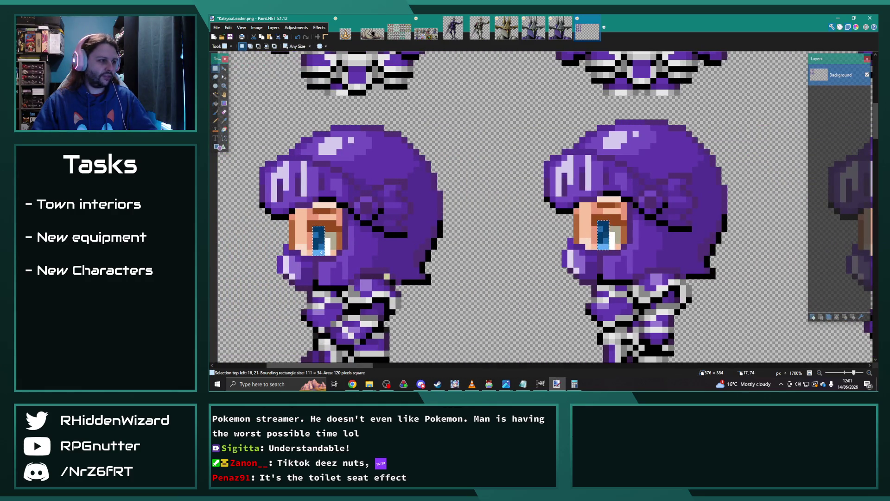
{"action": "scroll", "coordinate": [353, 224], "scroll_direction": "down", "scroll_amount": 5}
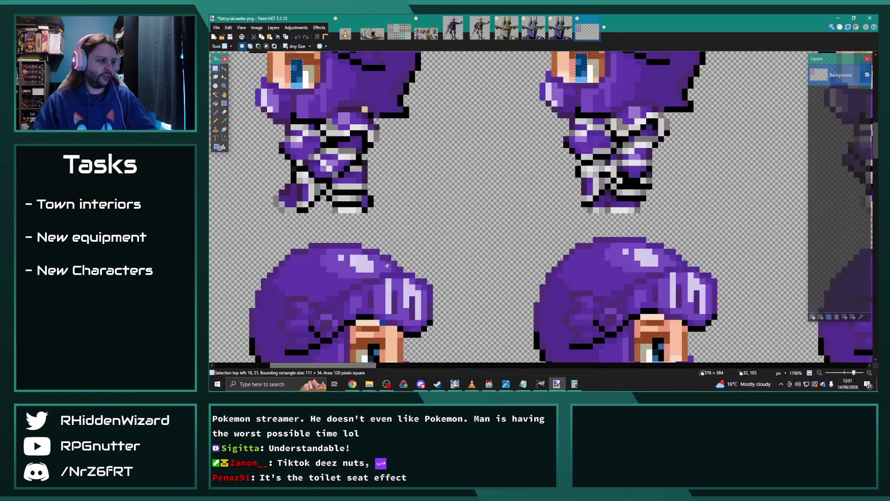
{"action": "left_click_drag", "start_coordinate": [374, 189], "coordinate": [388, 198]}
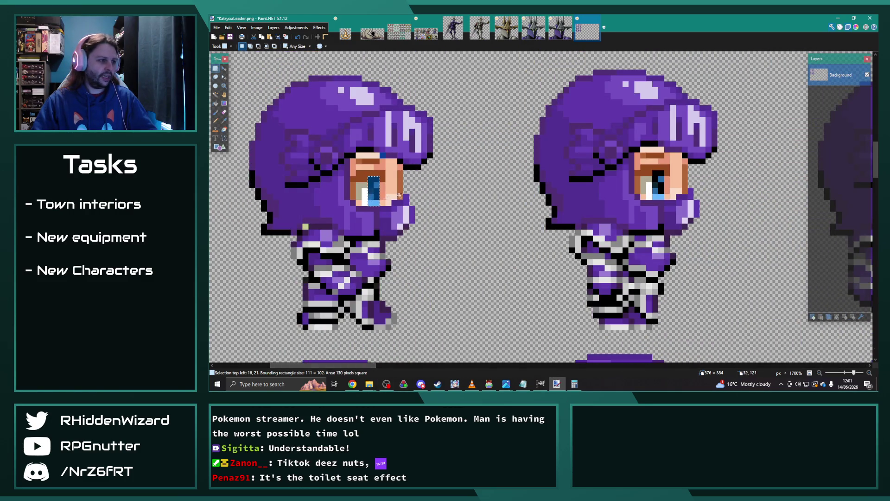
{"action": "left_click_drag", "start_coordinate": [656, 176], "coordinate": [648, 203]}
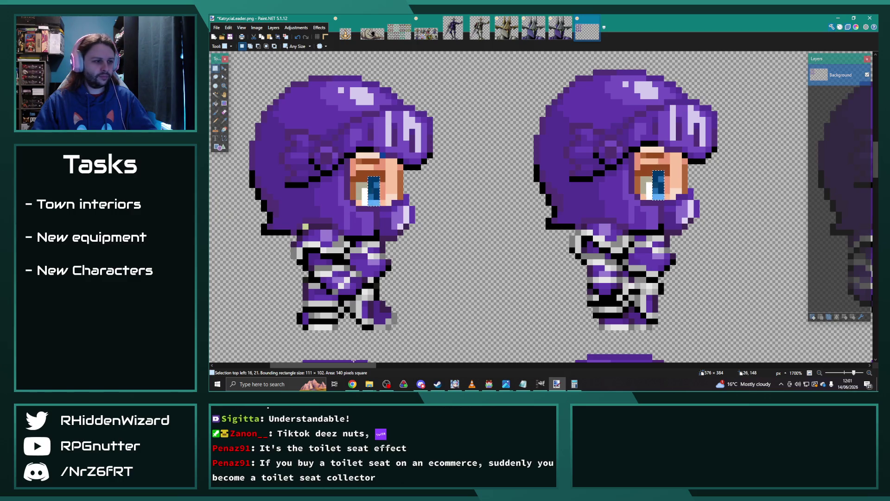
{"action": "left_click_drag", "start_coordinate": [356, 365], "coordinate": [426, 365]}
{"action": "left_click_drag", "start_coordinate": [498, 176], "coordinate": [509, 206]}
{"action": "scroll", "coordinate": [509, 272], "scroll_direction": "down", "scroll_amount": 3}
{"action": "scroll", "coordinate": [510, 272], "scroll_direction": "up", "scroll_amount": 3}
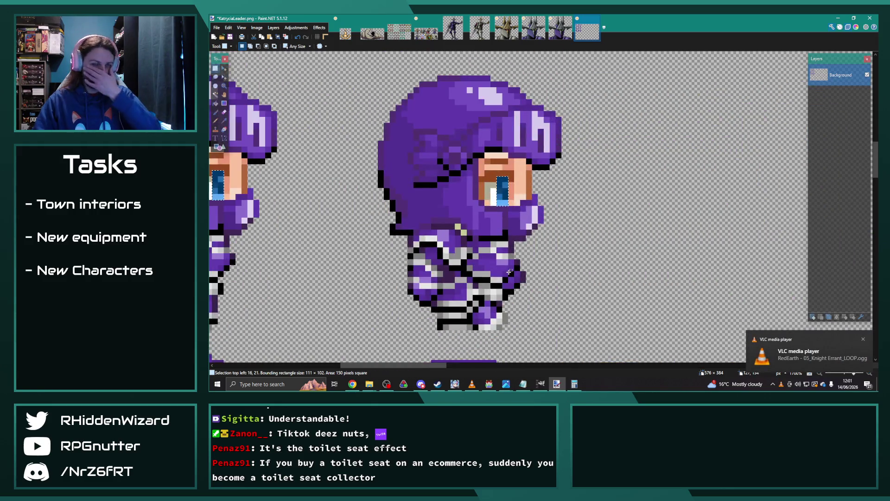
{"action": "scroll", "coordinate": [395, 230], "scroll_direction": "down", "scroll_amount": 3}
{"action": "scroll", "coordinate": [395, 230], "scroll_direction": "down", "scroll_amount": 3}
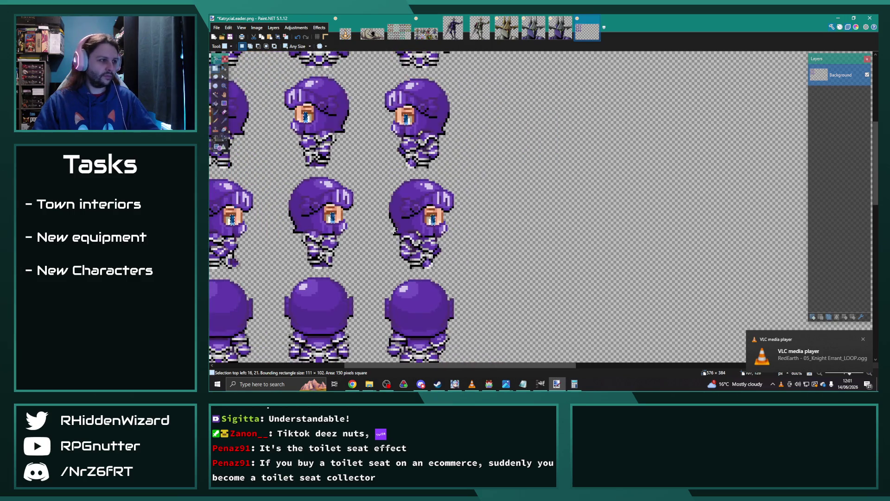
{"action": "scroll", "coordinate": [395, 230], "scroll_direction": "left", "scroll_amount": 5}
{"action": "scroll", "coordinate": [484, 315], "scroll_direction": "up", "scroll_amount": 3}
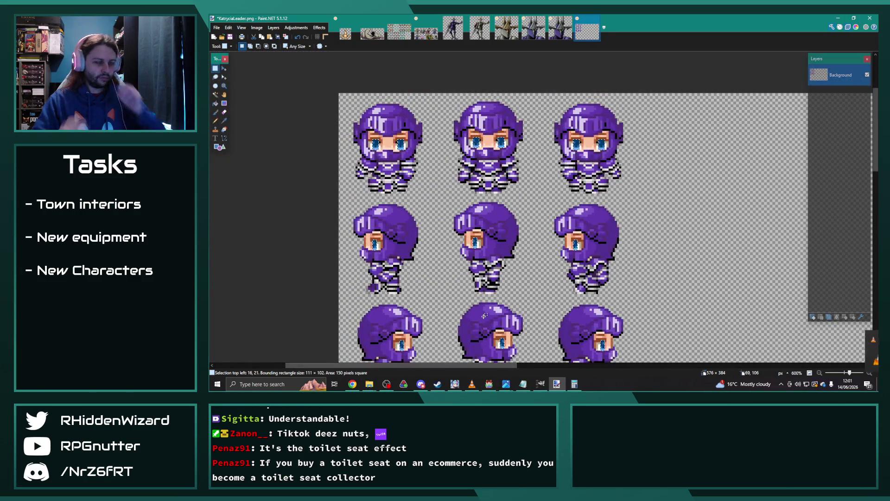
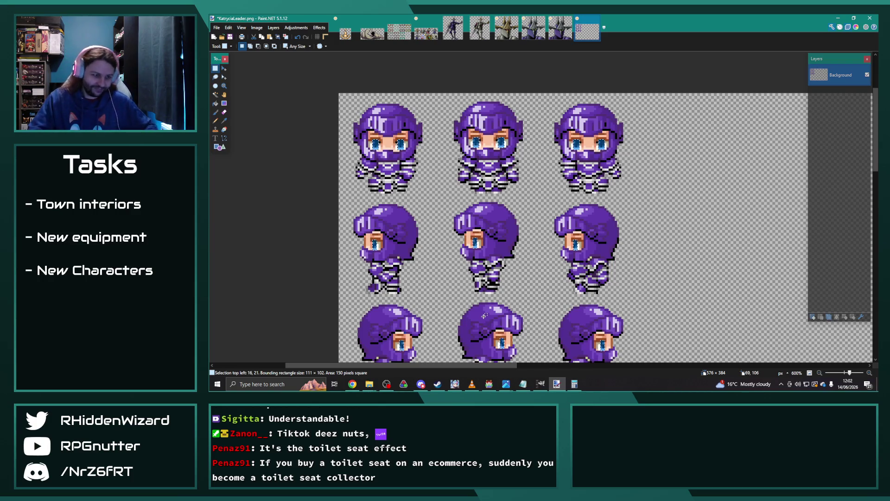
- Apply a Hue / Saturation shift that turns the blue eyes green, then zoom in on a face
{"action": "left_click", "coordinate": [286, 29]}
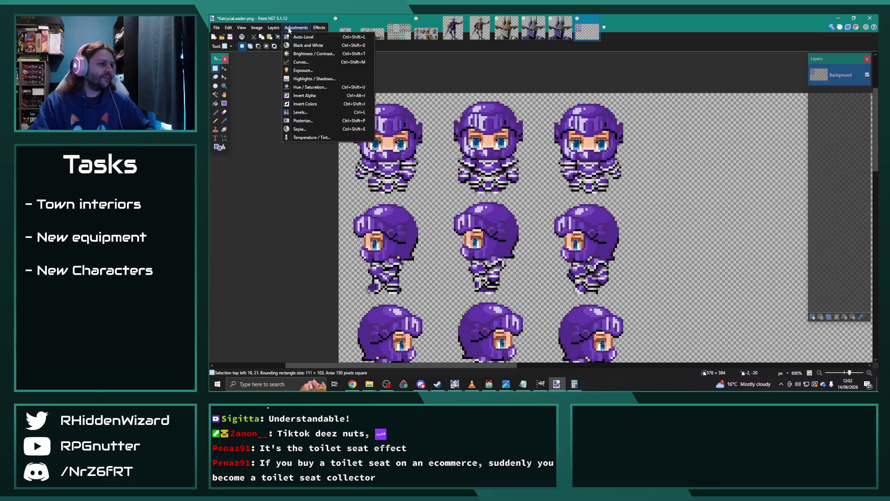
{"action": "left_click", "coordinate": [304, 87]}
{"action": "left_click", "coordinate": [554, 228]}
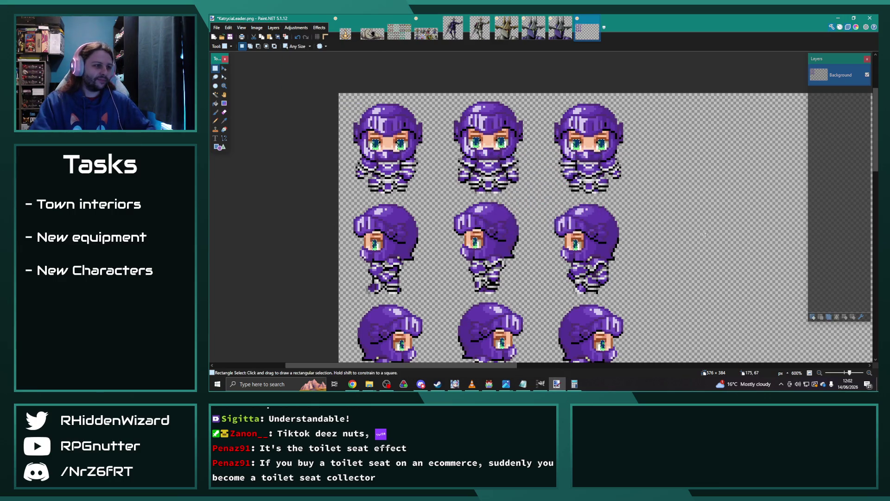
{"action": "scroll", "coordinate": [315, 139], "scroll_direction": "up", "scroll_amount": 2, "text": "ctrl"}
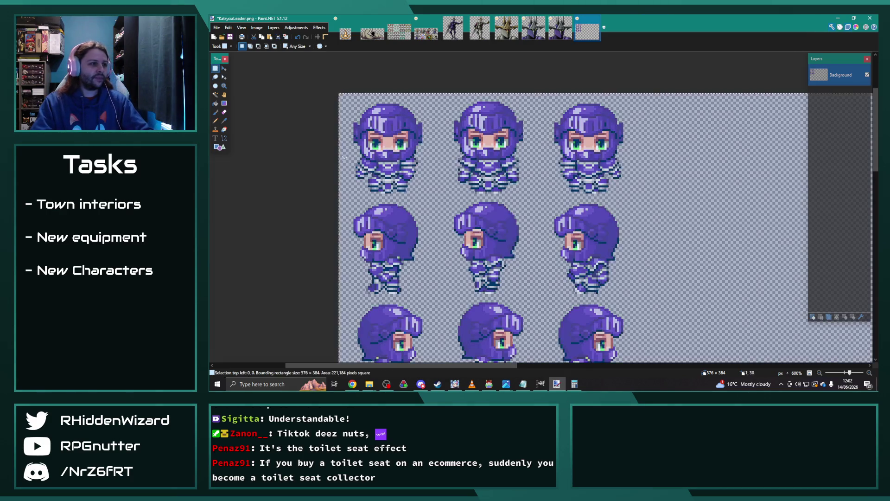
{"action": "scroll", "coordinate": [325, 153], "scroll_direction": "up", "scroll_amount": 3, "text": "ctrl"}
{"action": "scroll", "coordinate": [334, 167], "scroll_direction": "up", "scroll_amount": 3, "text": "ctrl"}
{"action": "scroll", "coordinate": [341, 179], "scroll_direction": "up", "scroll_amount": 2, "text": "ctrl"}
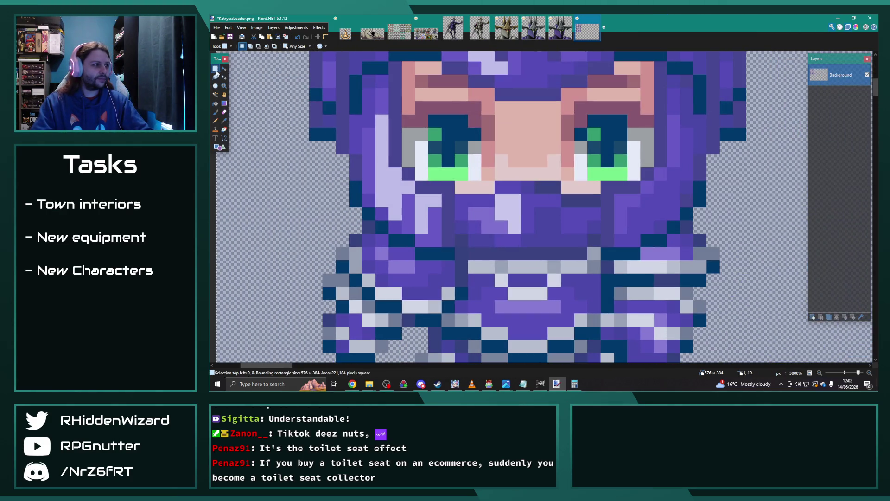
- Select the left eye area, lay the redrawn eye pixels over the face and raise the right brow
{"action": "mouse_move", "coordinate": [403, 63]}
{"action": "left_mouse_down"}
{"action": "mouse_move", "coordinate": [443, 143]}
{"action": "mouse_move", "coordinate": [427, 157]}
{"action": "mouse_move", "coordinate": [628, 173]}
{"action": "mouse_move", "coordinate": [570, 185]}
{"action": "left_mouse_up"}
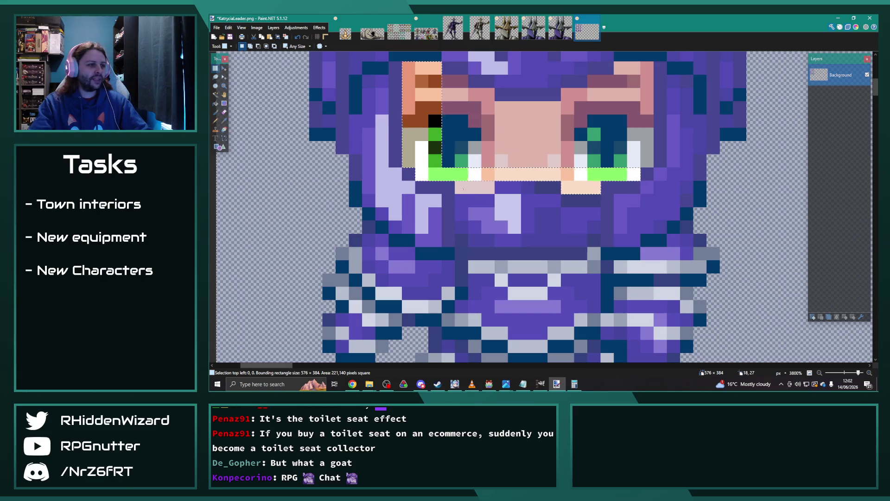
{"action": "mouse_move", "coordinate": [481, 151]}
{"action": "left_mouse_down"}
{"action": "mouse_move", "coordinate": [467, 149]}
{"action": "mouse_move", "coordinate": [620, 121]}
{"action": "left_mouse_up"}
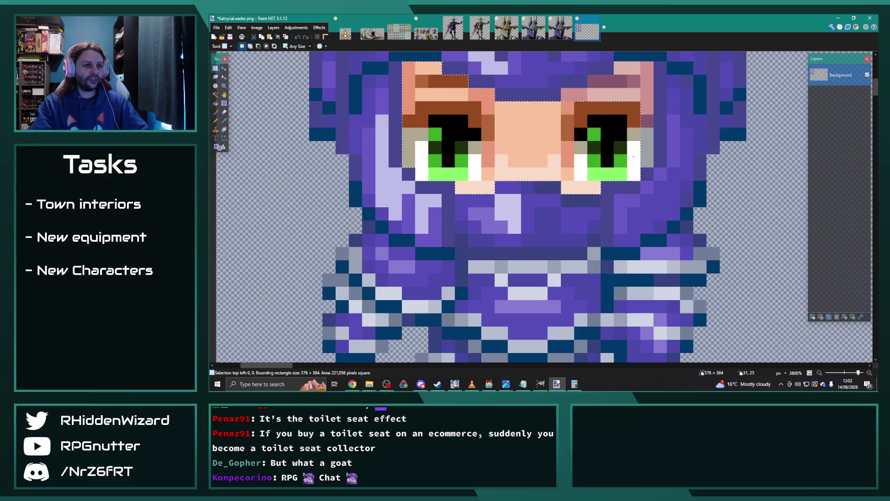
{"action": "mouse_move", "coordinate": [572, 94]}
{"action": "left_mouse_down"}
{"action": "mouse_move", "coordinate": [624, 80]}
{"action": "mouse_move", "coordinate": [595, 88]}
{"action": "left_mouse_up"}
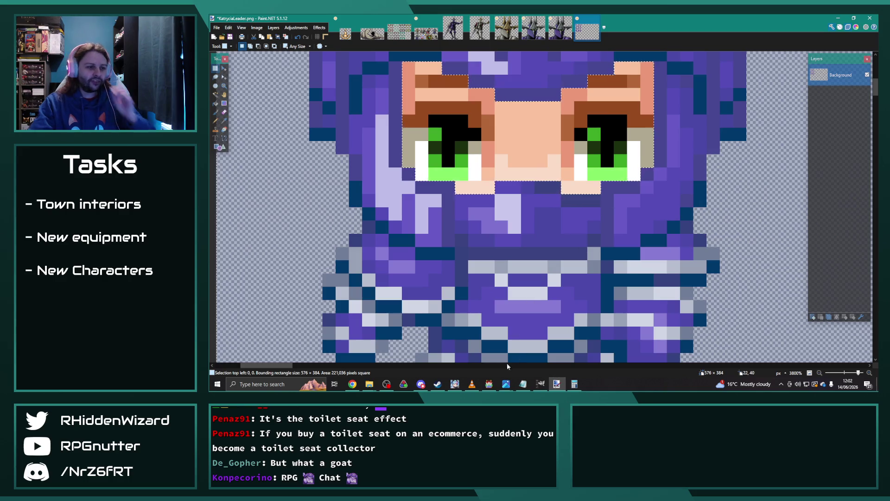
{"action": "scroll", "coordinate": [430, 228], "scroll_direction": "down", "scroll_amount": 1}
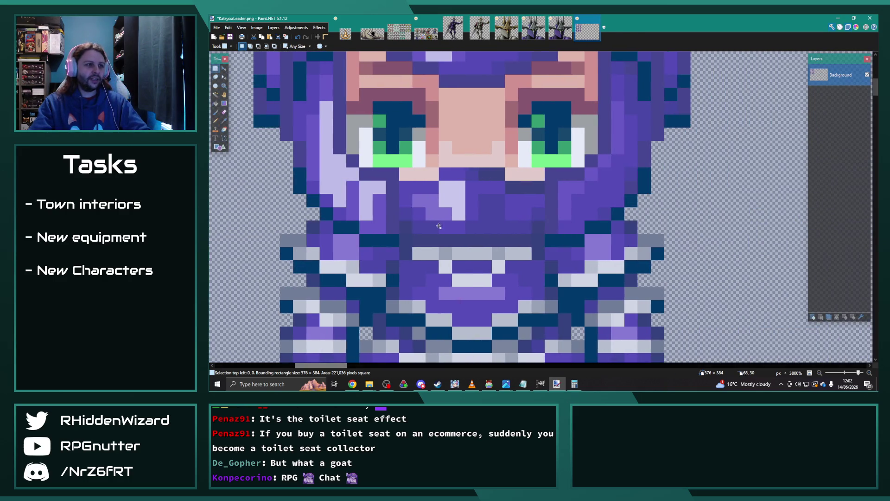
{"action": "scroll", "coordinate": [430, 229], "scroll_direction": "up", "scroll_amount": 1}
{"action": "scroll", "coordinate": [430, 228], "scroll_direction": "down", "scroll_amount": 2}
{"action": "scroll", "coordinate": [430, 229], "scroll_direction": "up", "scroll_amount": 1}
- Refine the left eye selection and step through the eye edits with Ctrl+Y until the face looks right
{"action": "mouse_move", "coordinate": [371, 134]}
{"action": "left_mouse_down"}
{"action": "mouse_move", "coordinate": [391, 200]}
{"action": "mouse_move", "coordinate": [500, 228]}
{"action": "left_mouse_up"}
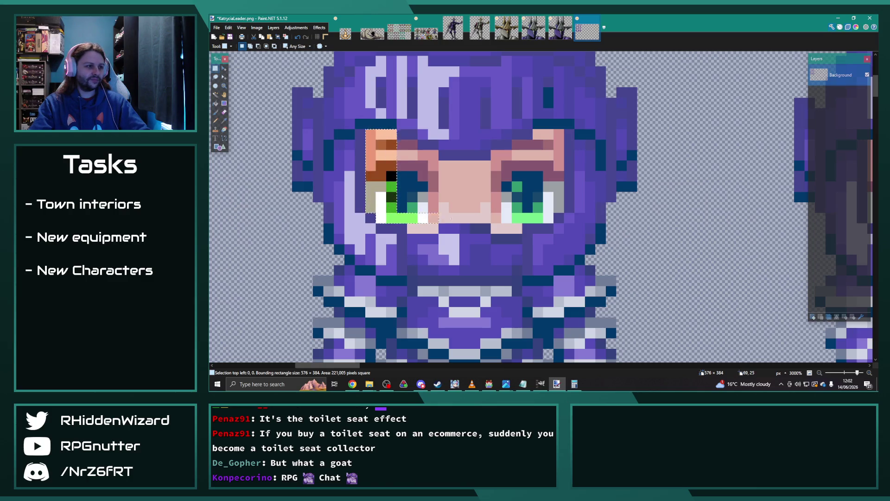
{"action": "left_click_drag", "start_coordinate": [410, 226], "coordinate": [436, 231]}
{"action": "left_click_drag", "start_coordinate": [403, 149], "coordinate": [418, 212]}
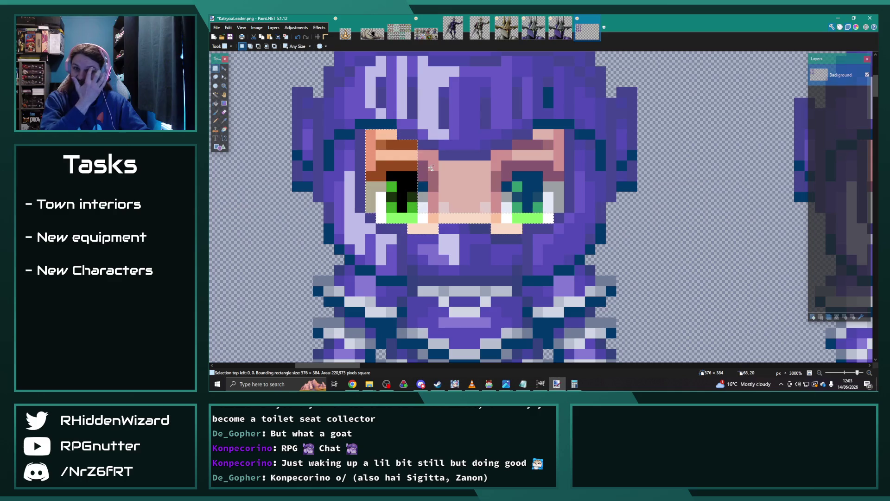
{"action": "key", "text": "ctrl+y"}
{"action": "key", "text": "ctrl+y"}
{"action": "key", "text": "ctrl+y"}
{"action": "key", "text": "ctrl+y"}
{"action": "key", "text": "ctrl+y"}
{"action": "key", "text": "ctrl+y"}
{"action": "key", "text": "ctrl+y"}
{"action": "key", "text": "ctrl+y"}
{"action": "key", "text": "ctrl+y"}
{"action": "key", "text": "ctrl+y"}
{"action": "key", "text": "ctrl+y"}
{"action": "key", "text": "ctrl+y"}
{"action": "key", "text": "ctrl+y"}
{"action": "key", "text": "ctrl+y"}
{"action": "key", "text": "ctrl+y"}
{"action": "left_click_drag", "start_coordinate": [345, 365], "coordinate": [390, 368]}
{"action": "key", "text": "ctrl+y"}
{"action": "key", "text": "ctrl+y"}
{"action": "key", "text": "ctrl+y"}
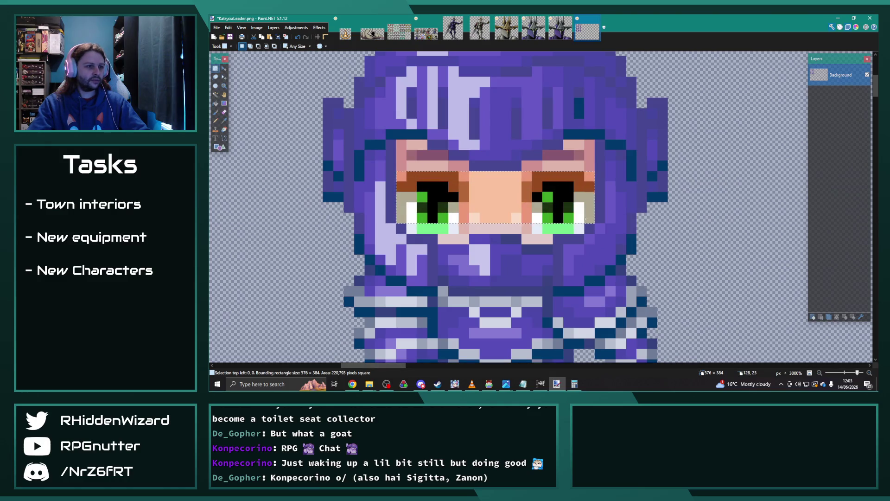
{"action": "key", "text": "ctrl+y"}
{"action": "key", "text": "ctrl+y"}
{"action": "key", "text": "ctrl+y"}
{"action": "key", "text": "ctrl+y"}
{"action": "key", "text": "ctrl+y"}
{"action": "key", "text": "ctrl+y"}
{"action": "key", "text": "ctrl+y"}
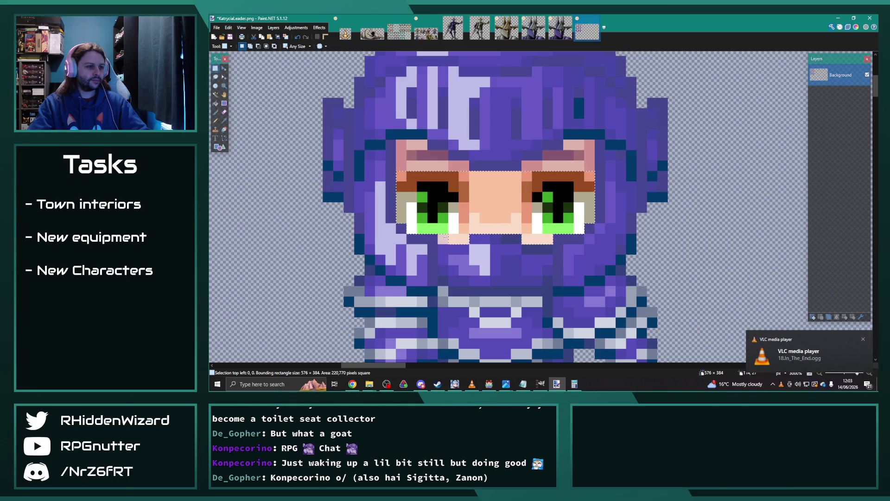
{"action": "key", "text": "ctrl+y"}
{"action": "key", "text": "ctrl+y"}
{"action": "key", "text": "ctrl+y"}
{"action": "key", "text": "ctrl+y"}
{"action": "key", "text": "ctrl+y"}
{"action": "key", "text": "ctrl+y"}
{"action": "key", "text": "ctrl+y"}
{"action": "key", "text": "ctrl+y"}
{"action": "key", "text": "ctrl+y"}
{"action": "key", "text": "ctrl+y"}
{"action": "key", "text": "ctrl+y"}
{"action": "key", "text": "ctrl+y"}
{"action": "key", "text": "ctrl+y"}
{"action": "key", "text": "ctrl+y"}
{"action": "key", "text": "ctrl+y"}
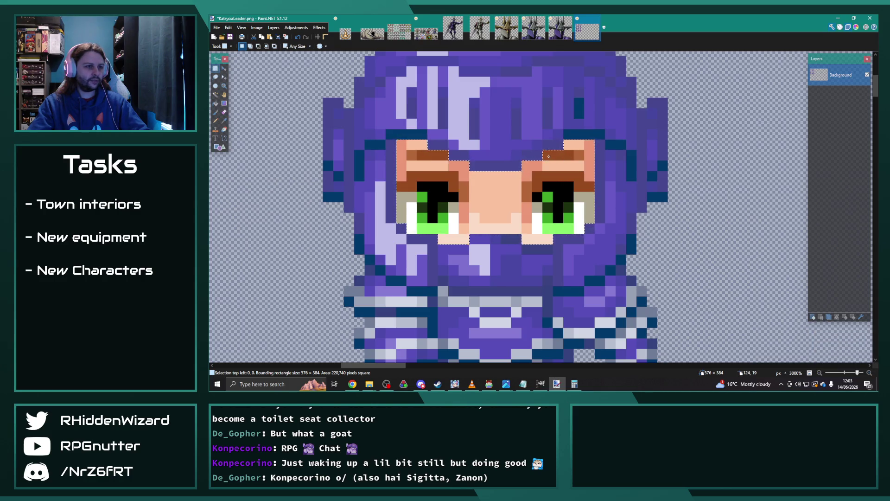
{"action": "left_click_drag", "start_coordinate": [373, 365], "coordinate": [280, 365]}
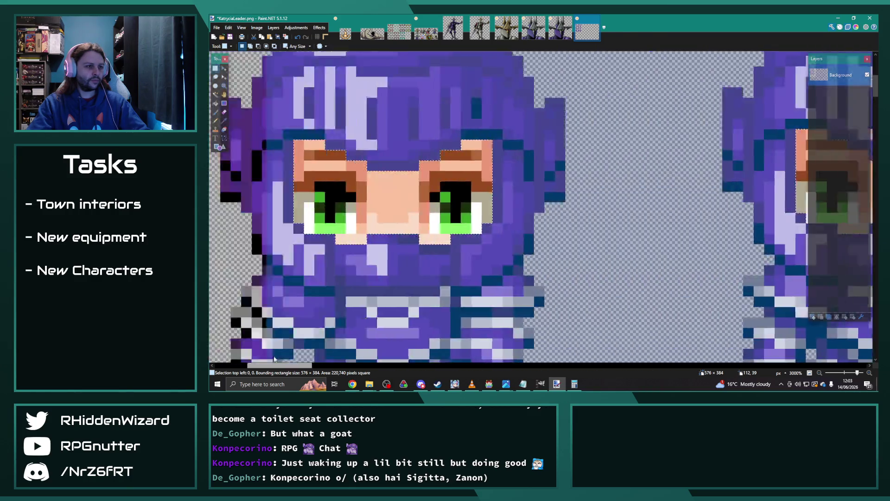
- Paste the redrawn eye onto the first side-view sprite and position it on the face
{"action": "scroll", "coordinate": [346, 200], "scroll_direction": "down", "scroll_amount": 10}
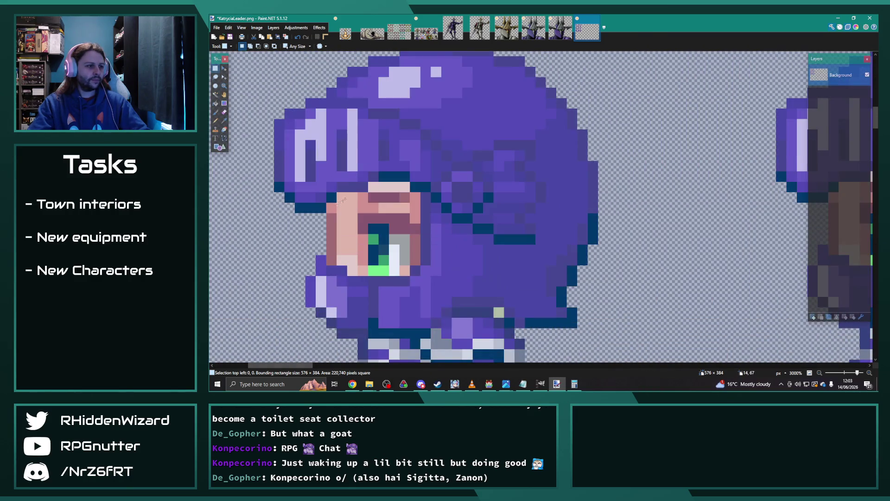
{"action": "key", "text": "ctrl+v"}
{"action": "left_click_drag", "start_coordinate": [406, 187], "coordinate": [332, 240]}
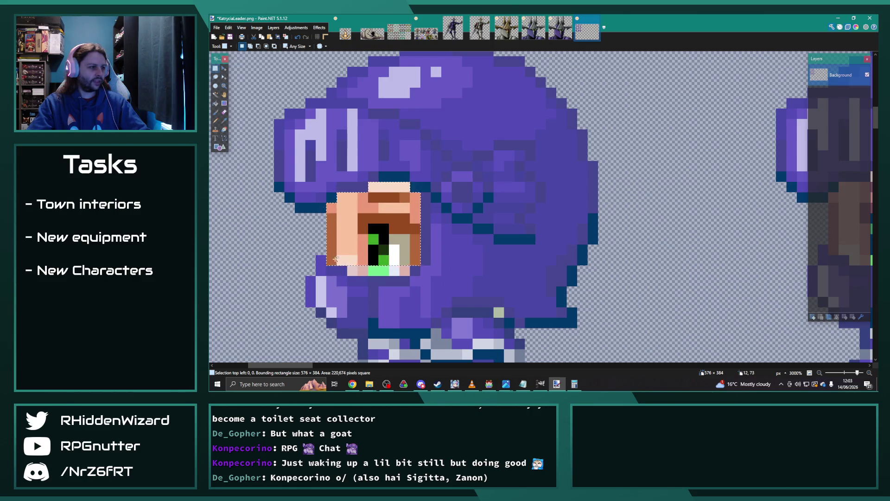
{"action": "left_click_drag", "start_coordinate": [309, 366], "coordinate": [345, 367]}
- Paste the eye onto the next sprite, place it, and fill the greyish strip above with skin colour
{"action": "key", "text": "ctrl+v"}
{"action": "left_click_drag", "start_coordinate": [552, 241], "coordinate": [534, 262]}
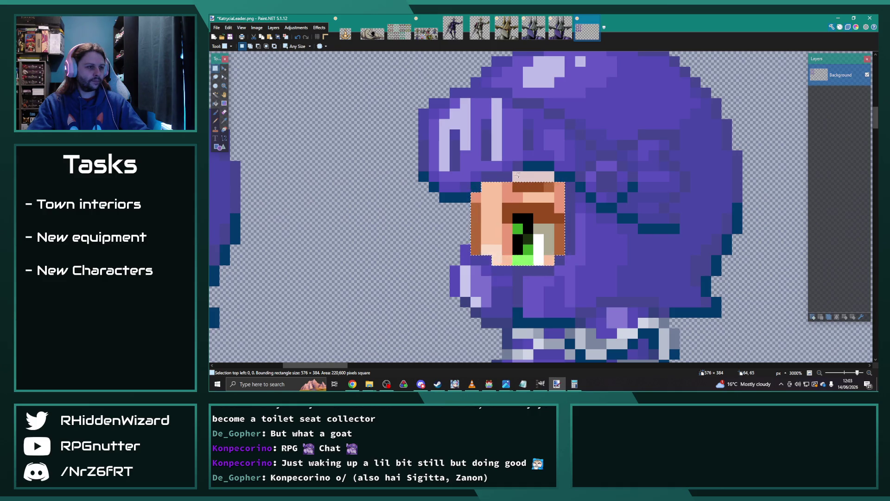
{"action": "left_click_drag", "start_coordinate": [344, 366], "coordinate": [397, 367]}
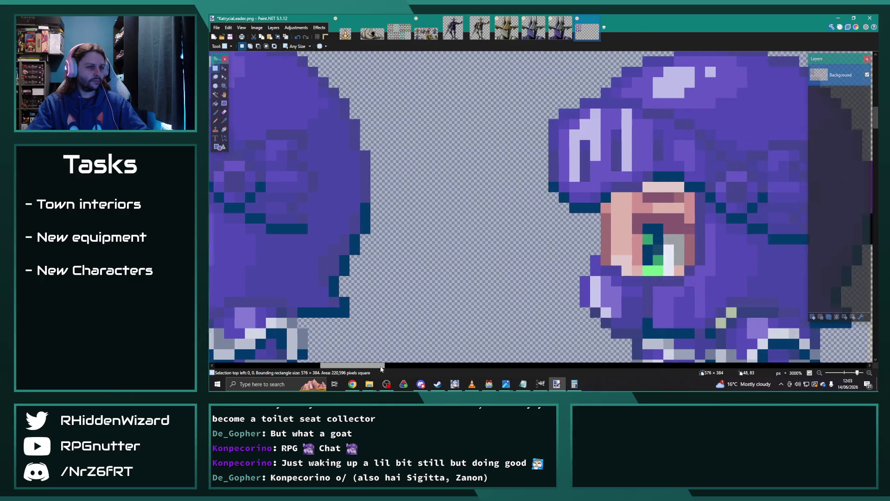
{"action": "mouse_move", "coordinate": [503, 246]}
{"action": "left_mouse_down"}
{"action": "mouse_move", "coordinate": [524, 261]}
{"action": "mouse_move", "coordinate": [518, 276]}
{"action": "left_mouse_up"}
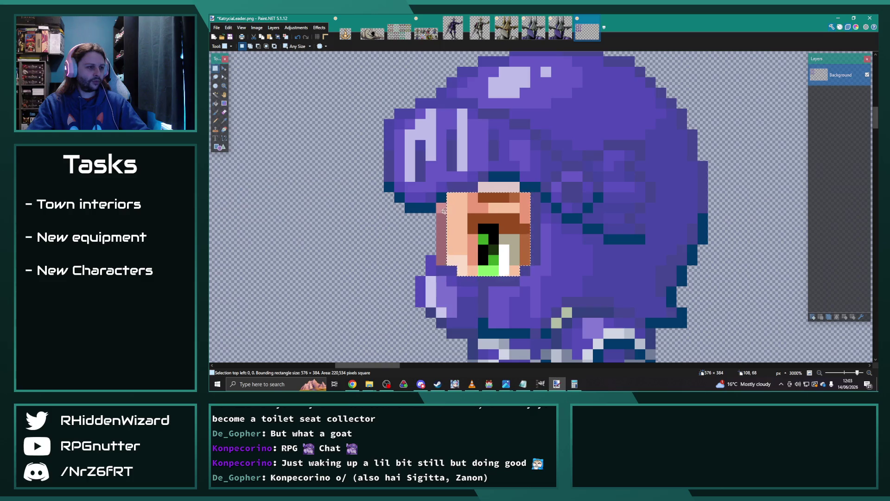
{"action": "left_click", "coordinate": [515, 189]}
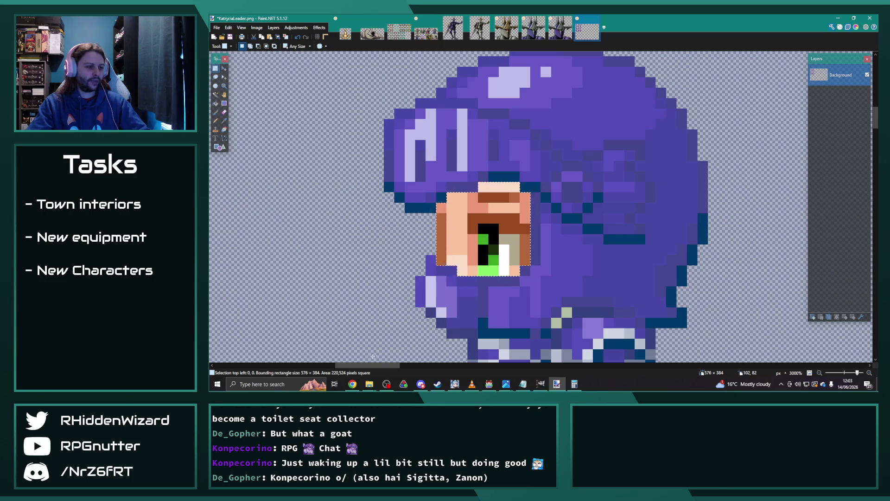
- Paste the brown-toned eye on the third sprite and recolour the strips above and below it peach
{"action": "scroll", "coordinate": [379, 354], "scroll_direction": "right", "scroll_amount": 10}
{"action": "scroll", "coordinate": [290, 356], "scroll_direction": "left", "scroll_amount": 15}
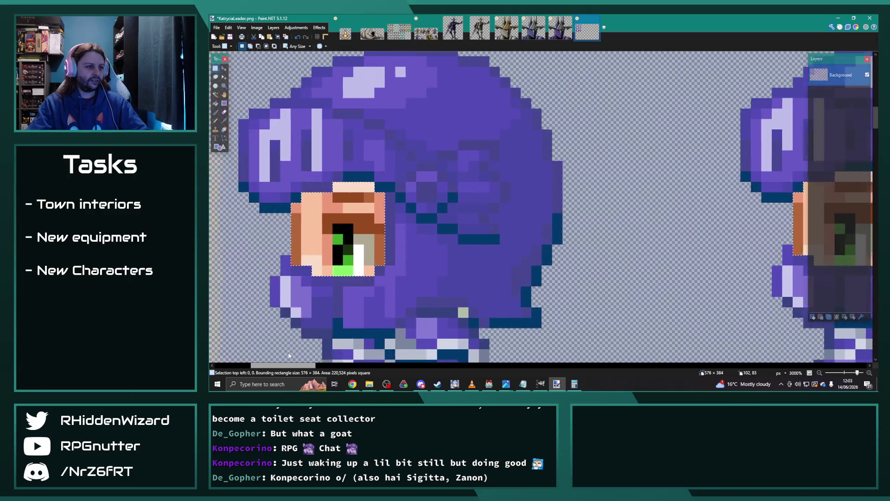
{"action": "scroll", "coordinate": [290, 355], "scroll_direction": "left", "scroll_amount": 2}
{"action": "scroll", "coordinate": [512, 201], "scroll_direction": "down", "scroll_amount": 10}
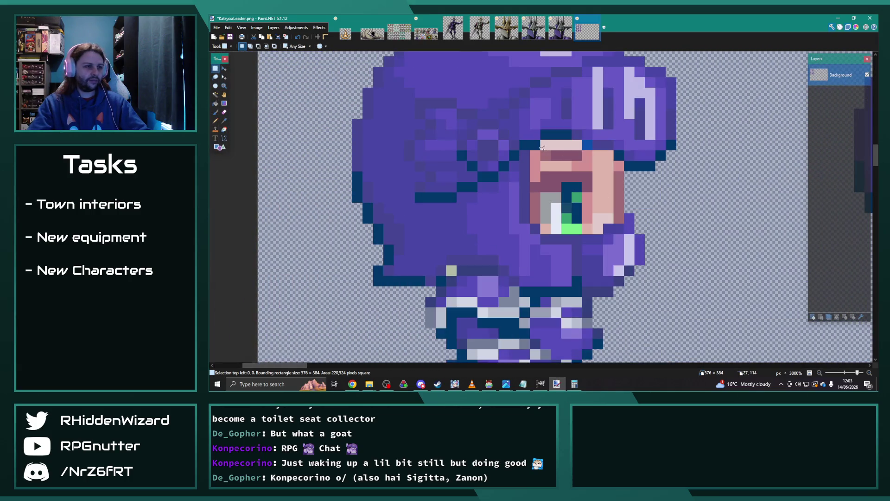
{"action": "key", "text": "ctrl+v"}
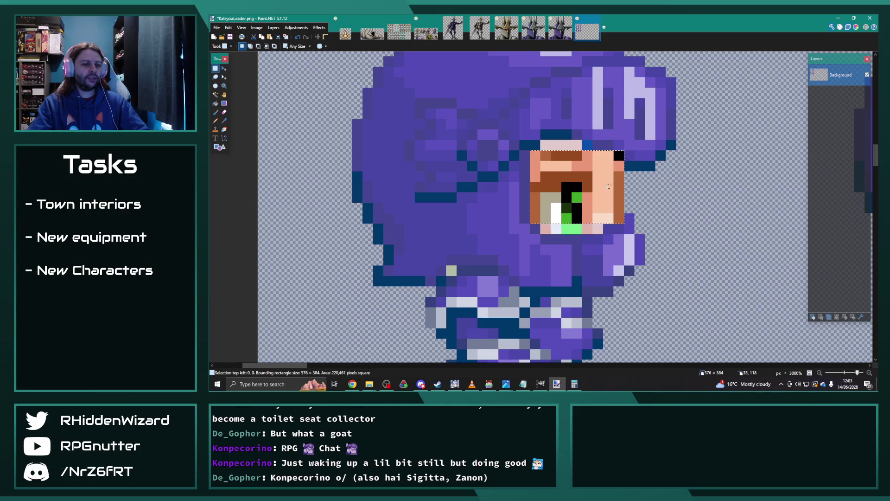
{"action": "left_click", "coordinate": [619, 155]}
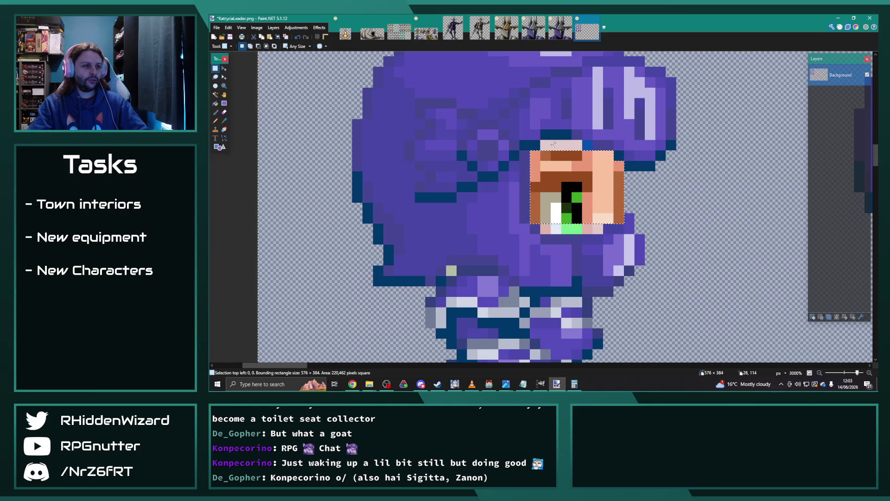
{"action": "left_click_drag", "start_coordinate": [542, 141], "coordinate": [582, 150]}
{"action": "left_click_drag", "start_coordinate": [544, 230], "coordinate": [599, 229]}
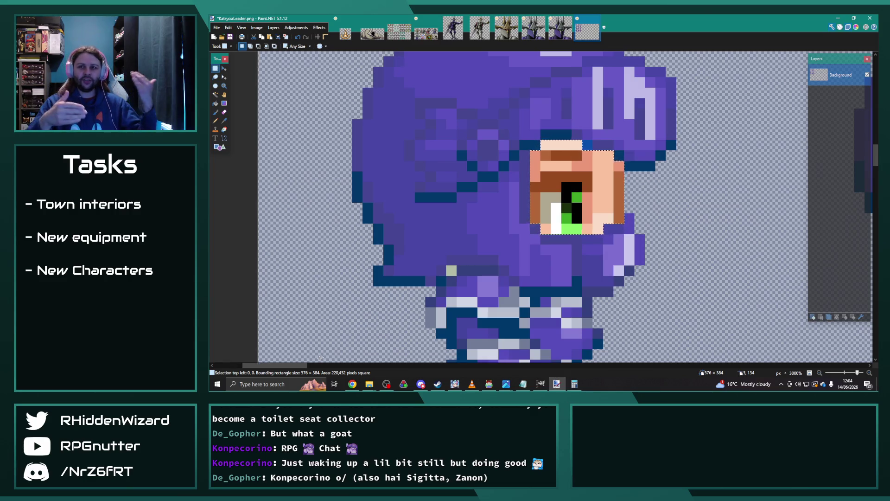
{"action": "left_click_drag", "start_coordinate": [281, 366], "coordinate": [326, 371]}
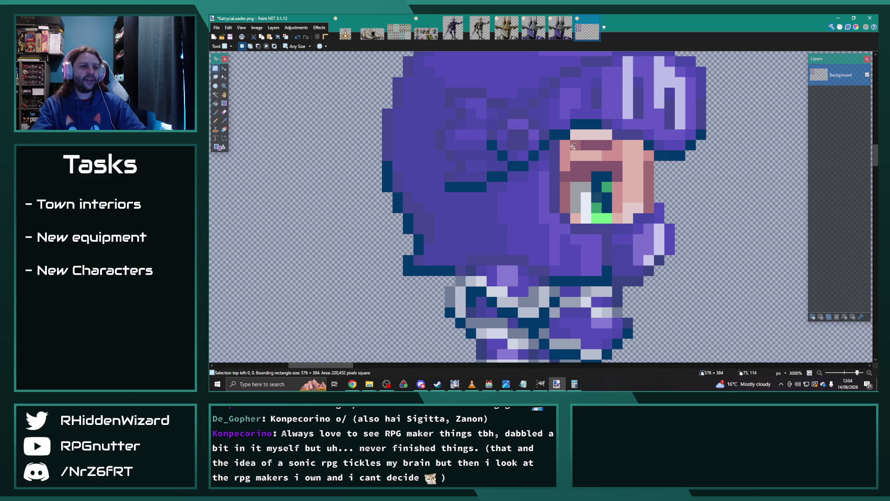
- Cover the last sprite's eye and bottom eye row with the warmer redrawn version
{"action": "left_click_drag", "start_coordinate": [561, 141], "coordinate": [635, 203]}
{"action": "mouse_move", "coordinate": [575, 219]}
{"action": "left_mouse_down"}
{"action": "mouse_move", "coordinate": [623, 224]}
{"action": "mouse_move", "coordinate": [647, 212]}
{"action": "left_mouse_up"}
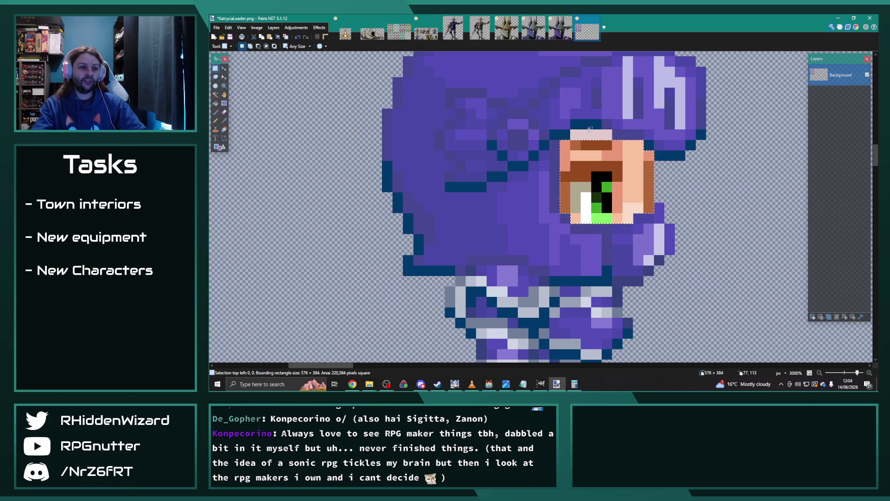
{"action": "left_click", "coordinate": [542, 222]}
{"action": "mouse_move", "coordinate": [344, 366]}
{"action": "left_mouse_down"}
{"action": "mouse_move", "coordinate": [403, 370]}
{"action": "mouse_move", "coordinate": [391, 370]}
{"action": "left_mouse_up"}
{"action": "mouse_move", "coordinate": [587, 151]}
{"action": "left_mouse_down"}
{"action": "mouse_move", "coordinate": [671, 214]}
{"action": "mouse_move", "coordinate": [612, 238]}
{"action": "left_mouse_up"}
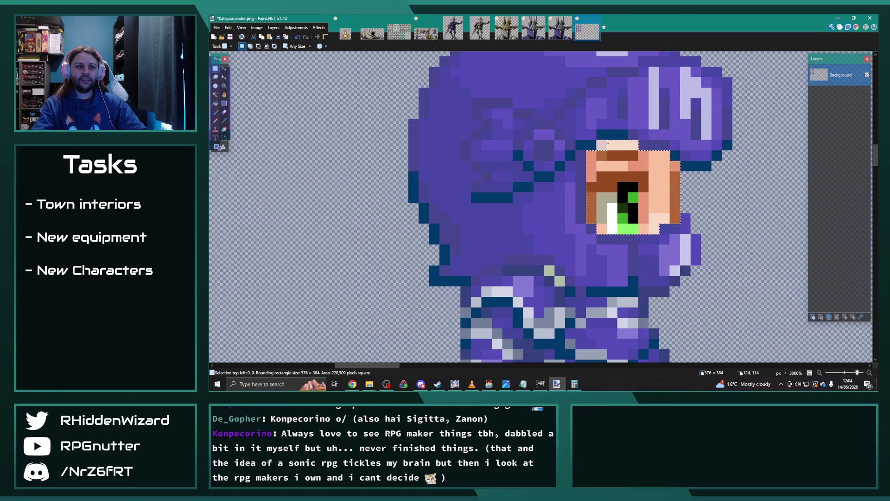
{"action": "scroll", "coordinate": [556, 223], "scroll_direction": "down", "scroll_amount": 5}
- Zoom out to about 536% to review the redrawn eyes across the whole sheet
{"action": "scroll", "coordinate": [557, 223], "scroll_direction": "down", "scroll_amount": 5}
{"action": "scroll", "coordinate": [557, 223], "scroll_direction": "down", "scroll_amount": 3}
{"action": "scroll", "coordinate": [533, 264], "scroll_direction": "up", "scroll_amount": 2}
{"action": "scroll", "coordinate": [532, 264], "scroll_direction": "down", "scroll_amount": 5}
{"action": "scroll", "coordinate": [423, 249], "scroll_direction": "down", "scroll_amount": 3}
{"action": "scroll", "coordinate": [423, 248], "scroll_direction": "up", "scroll_amount": 3}
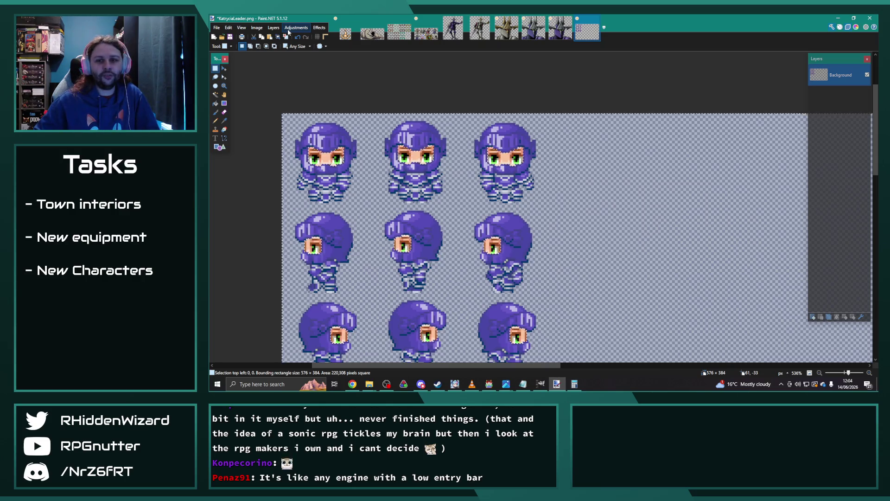
- Apply Hue / Saturation with hue 16, saturation 110 and lightness about -8
{"action": "left_click", "coordinate": [288, 29]}
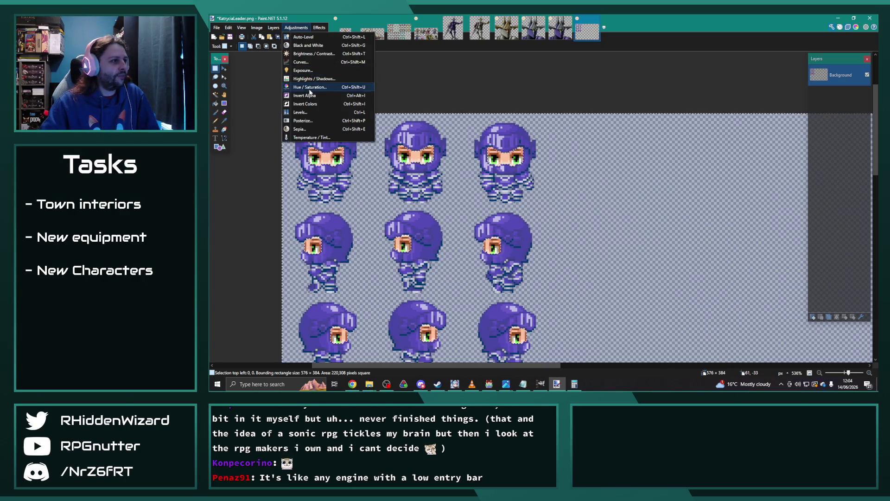
{"action": "left_click", "coordinate": [310, 88]}
{"action": "mouse_move", "coordinate": [517, 155]}
{"action": "left_mouse_down"}
{"action": "mouse_move", "coordinate": [617, 103]}
{"action": "mouse_move", "coordinate": [628, 124]}
{"action": "left_mouse_up"}
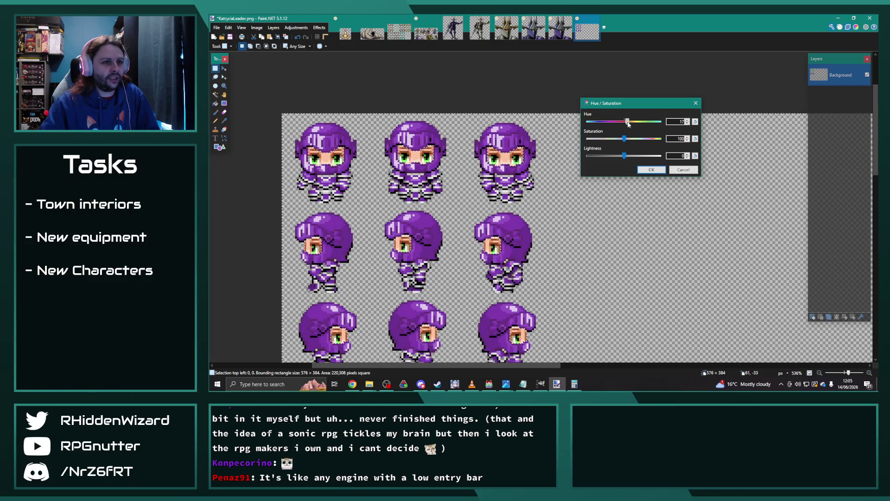
{"action": "left_click", "coordinate": [687, 124]}
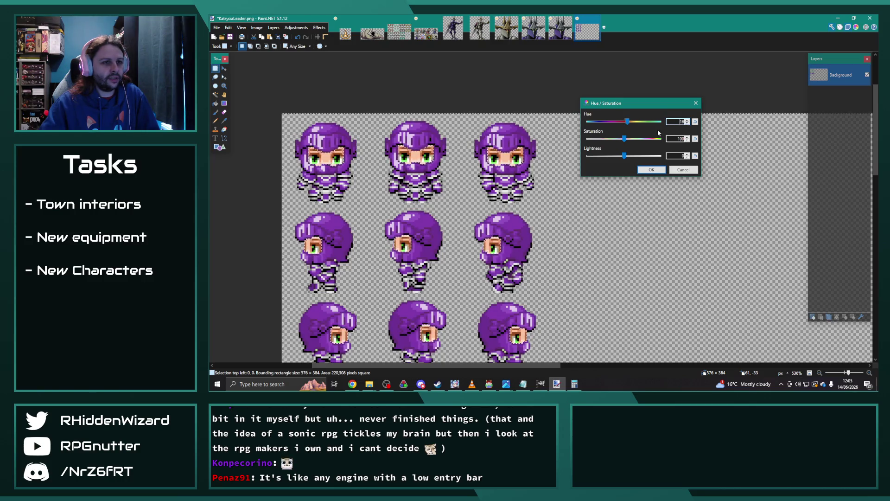
{"action": "left_click", "coordinate": [688, 137]}
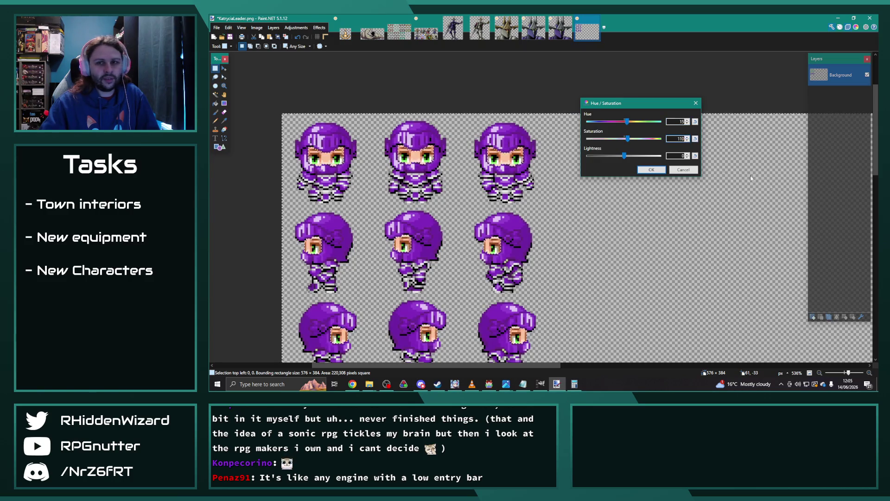
{"action": "left_click_drag", "start_coordinate": [627, 156], "coordinate": [624, 156]}
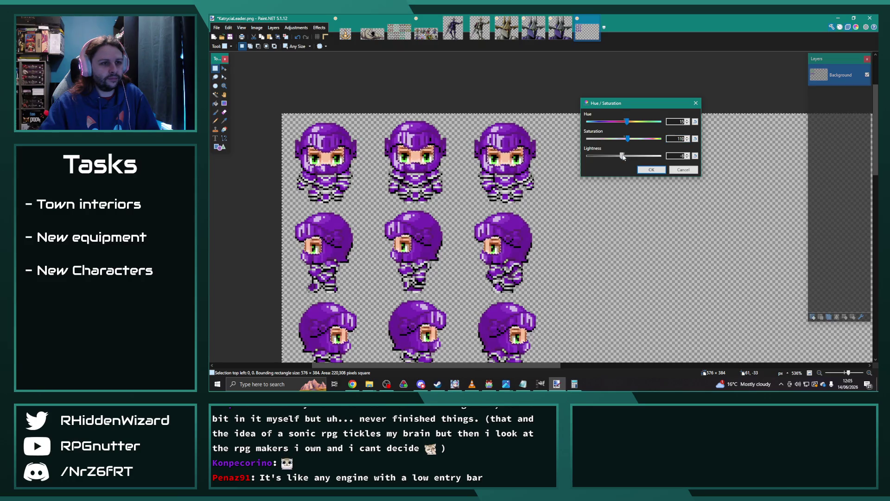
{"action": "left_click", "coordinate": [688, 158]}
{"action": "left_click", "coordinate": [651, 169]}
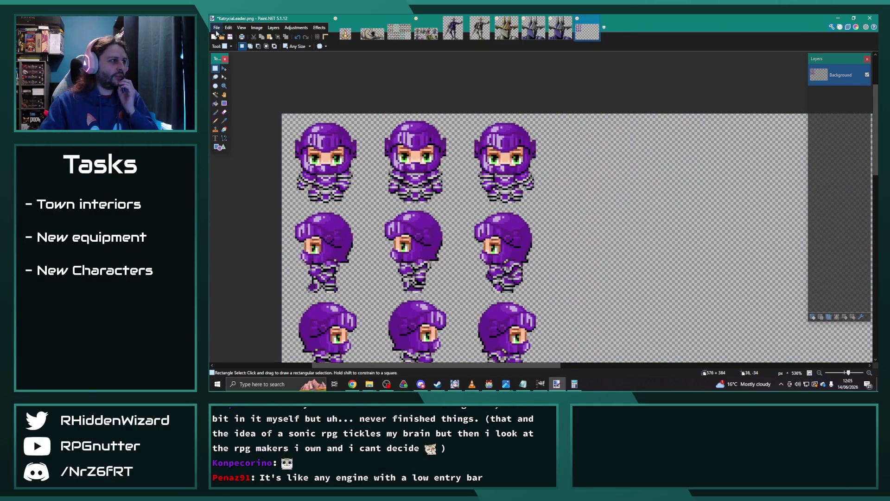
- Bring up the Save As dialog, then close it without saving
{"action": "left_click", "coordinate": [217, 27]}
{"action": "left_click", "coordinate": [232, 81]}
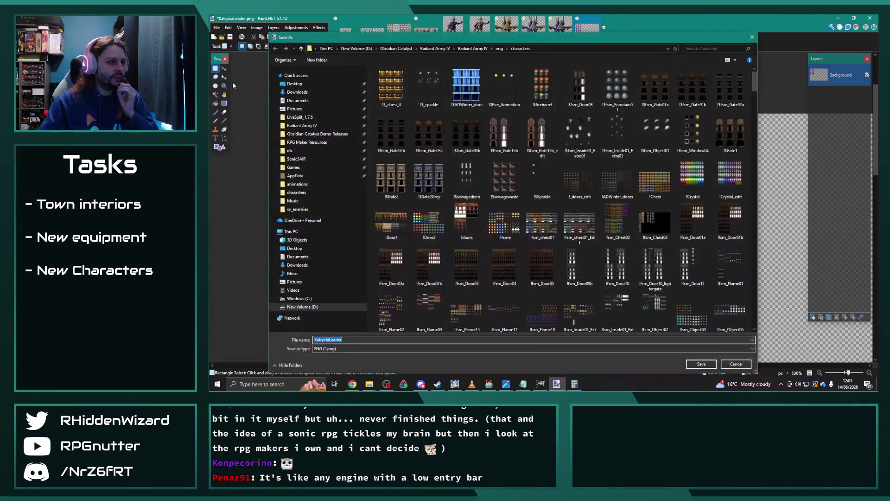
{"action": "scroll", "coordinate": [488, 173], "scroll_direction": "down", "scroll_amount": 5}
{"action": "scroll", "coordinate": [610, 247], "scroll_direction": "down", "scroll_amount": 5}
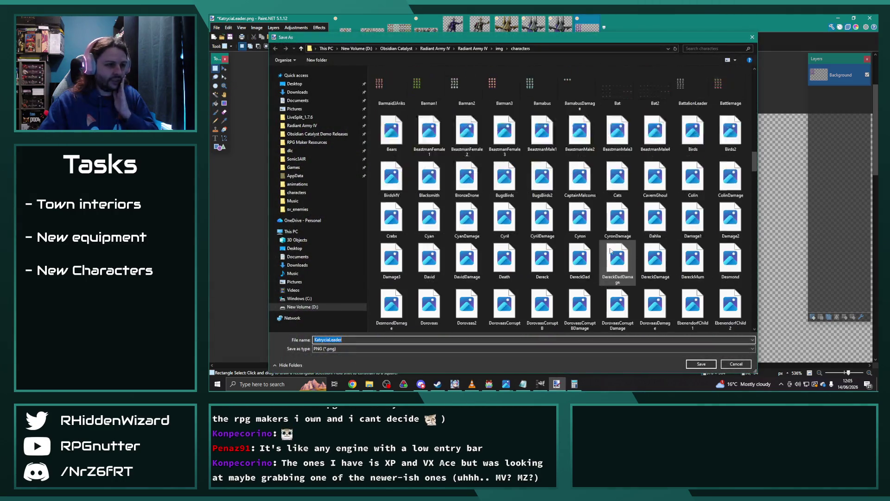
{"action": "scroll", "coordinate": [610, 247], "scroll_direction": "down", "scroll_amount": 5}
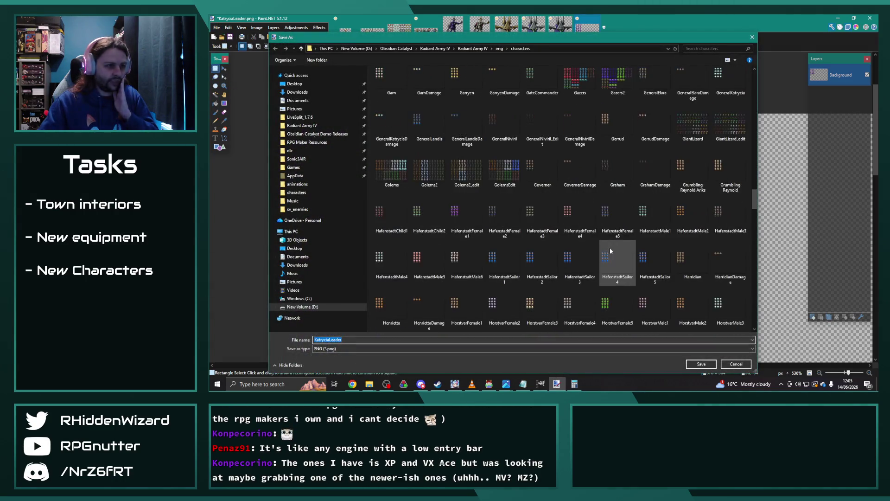
{"action": "left_click", "coordinate": [754, 40]}
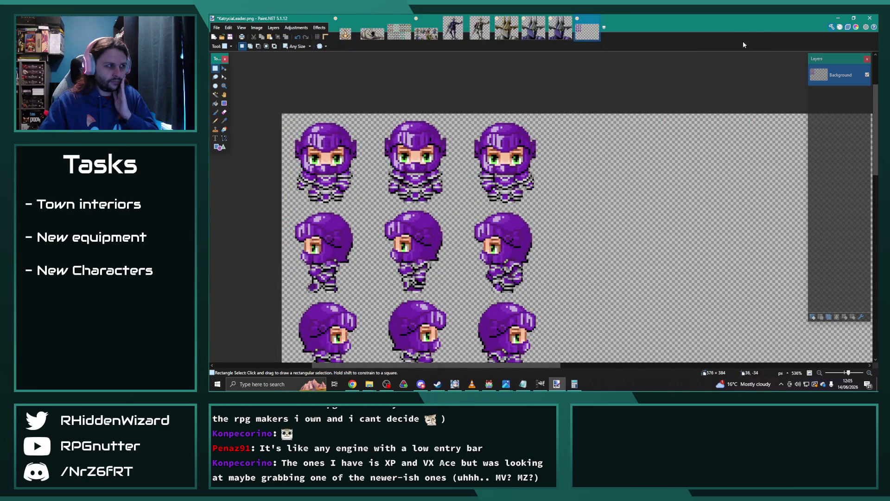
- Open KatryciaHexblade from the characters folder in the image viewer
{"action": "left_click", "coordinate": [370, 384]}
{"action": "mouse_move", "coordinate": [300, 351]}
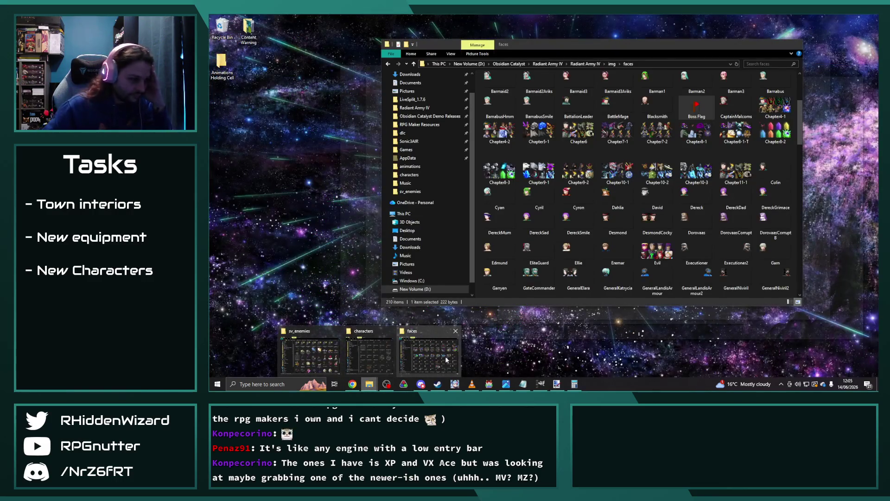
{"action": "left_click", "coordinate": [369, 352]}
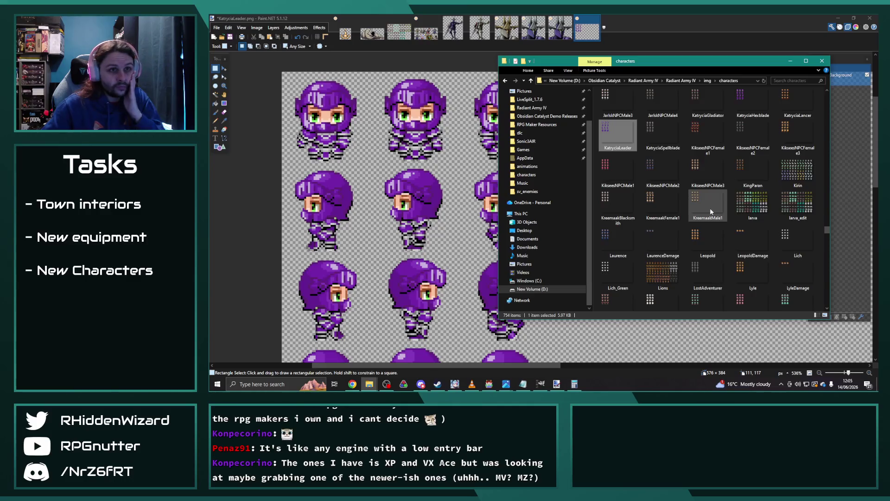
{"action": "double_click", "coordinate": [745, 216]}
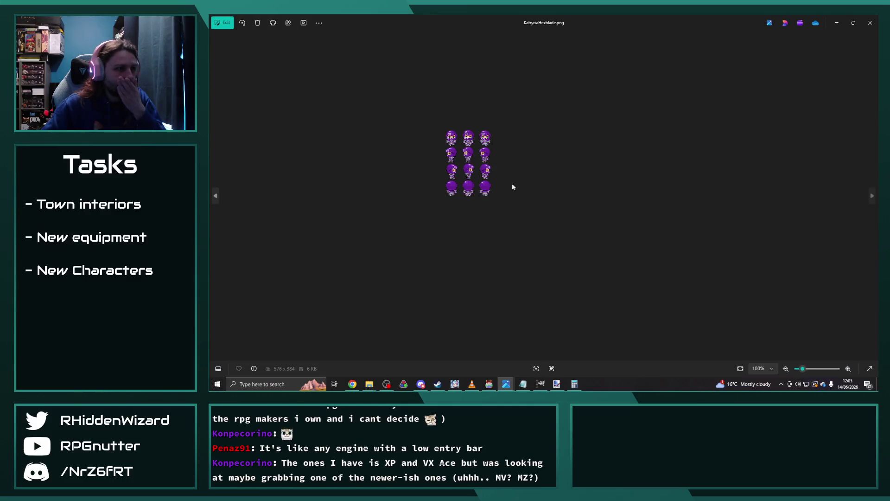
- Zoom in and out on the KatryciaHexblade sheet in Photos, then close the viewer
{"action": "scroll", "coordinate": [456, 194], "scroll_direction": "up", "scroll_amount": 3}
{"action": "scroll", "coordinate": [399, 176], "scroll_direction": "down", "scroll_amount": 2}
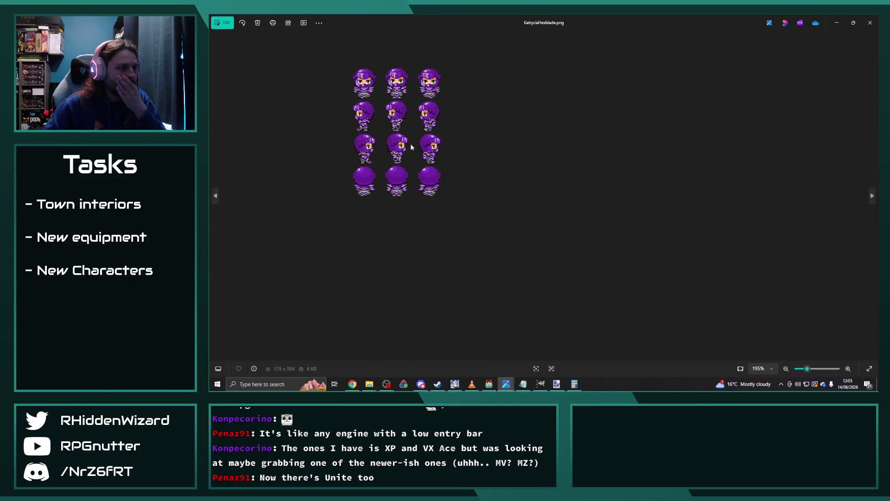
{"action": "left_click", "coordinate": [870, 22]}
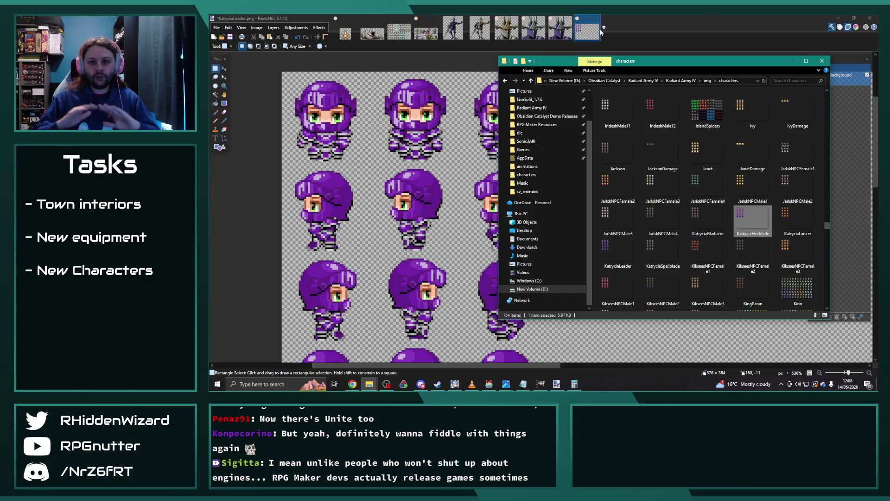
- Bring the KatryciaLeader sheet in Paint.NET to the front and show its File menu
{"action": "left_click", "coordinate": [647, 27]}
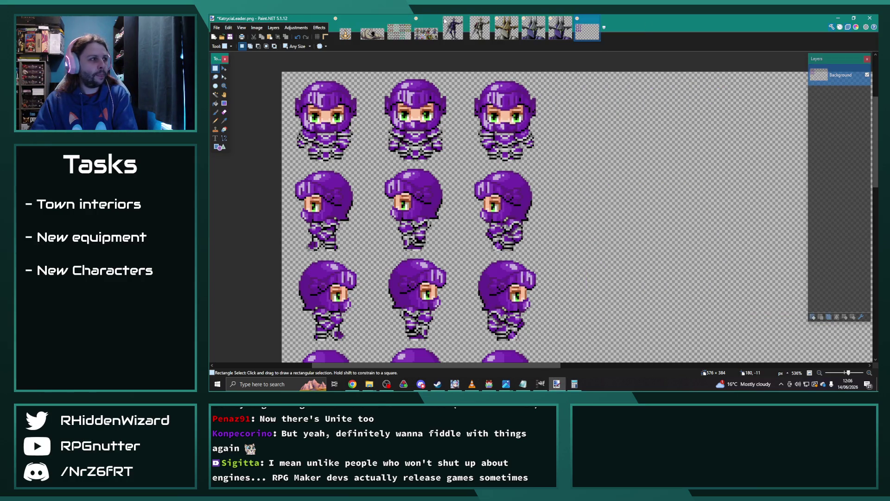
{"action": "left_click", "coordinate": [216, 30]}
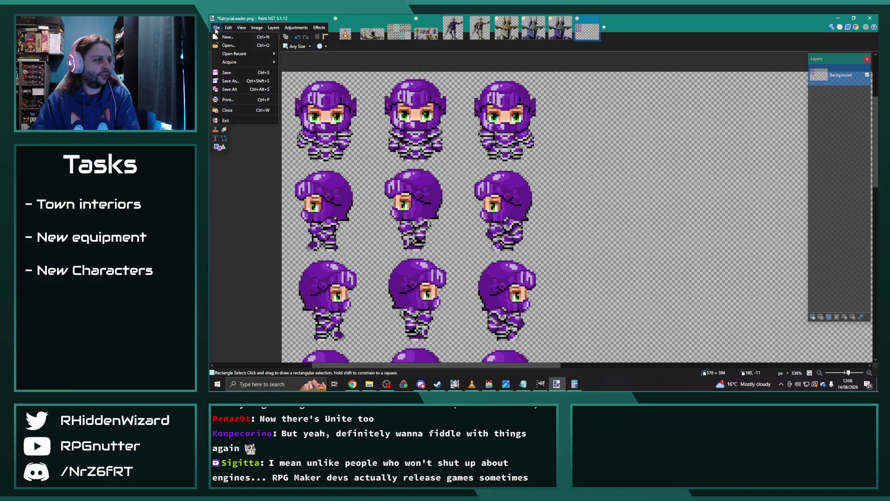
- Cancel the Save As dialog and save KatryciaLeader over its existing file instead
{"action": "left_click", "coordinate": [239, 85]}
{"action": "scroll", "coordinate": [547, 208], "scroll_direction": "down", "scroll_amount": 10}
{"action": "scroll", "coordinate": [580, 261], "scroll_direction": "down", "scroll_amount": 5}
{"action": "scroll", "coordinate": [581, 264], "scroll_direction": "up", "scroll_amount": 5}
{"action": "scroll", "coordinate": [582, 263], "scroll_direction": "up", "scroll_amount": 5}
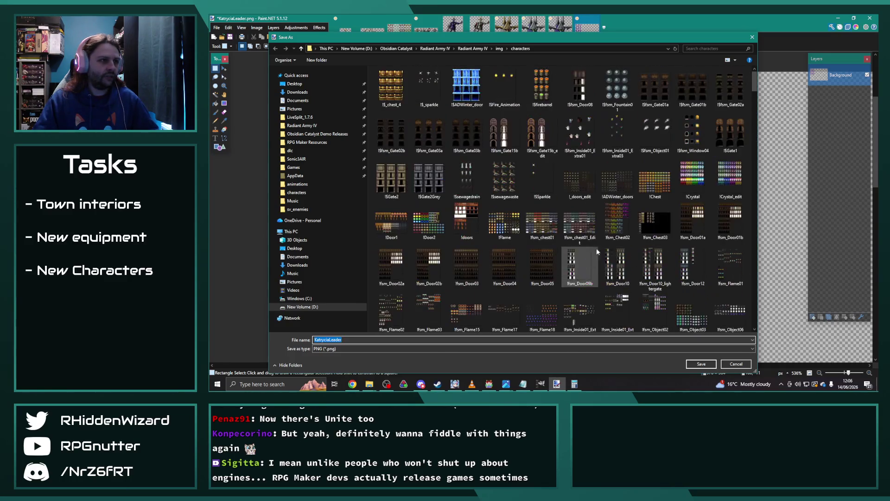
{"action": "left_click", "coordinate": [752, 37]}
{"action": "left_click", "coordinate": [217, 28]}
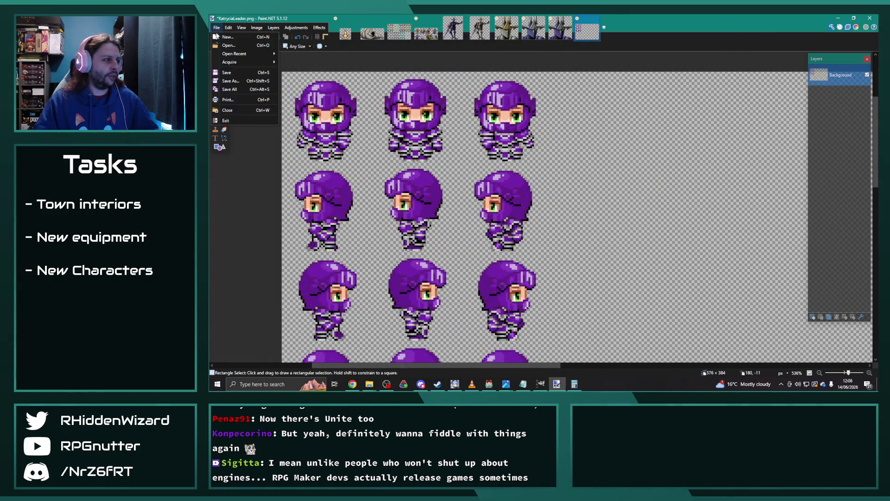
{"action": "left_click", "coordinate": [226, 73]}
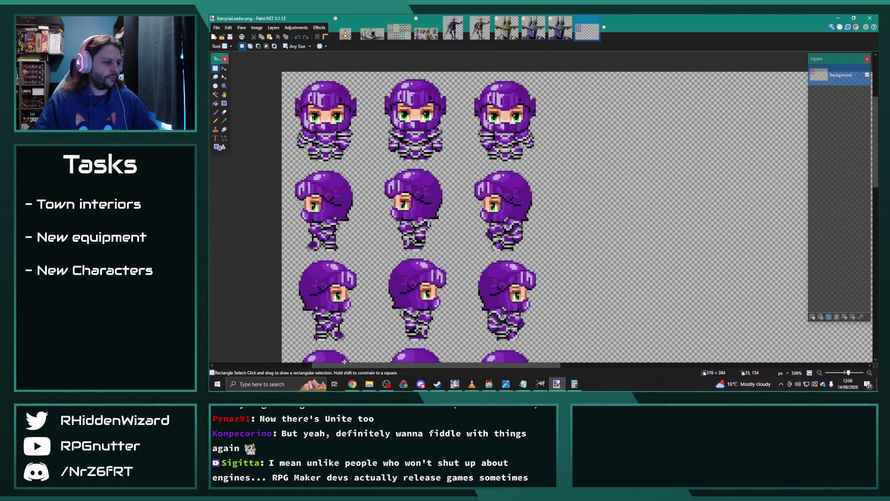
- Drag KatryciaHexblade from the characters folder into Paint.NET to open it
{"action": "left_click", "coordinate": [369, 384]}
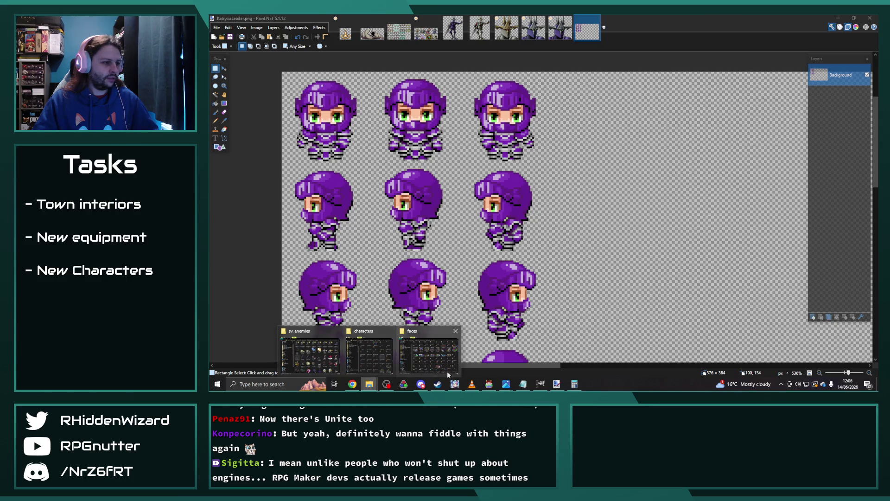
{"action": "left_click", "coordinate": [370, 355]}
{"action": "mouse_move", "coordinate": [754, 200]}
{"action": "left_mouse_down"}
{"action": "mouse_move", "coordinate": [697, 96]}
{"action": "mouse_move", "coordinate": [263, 152]}
{"action": "left_mouse_up"}
{"action": "left_click", "coordinate": [533, 204]}
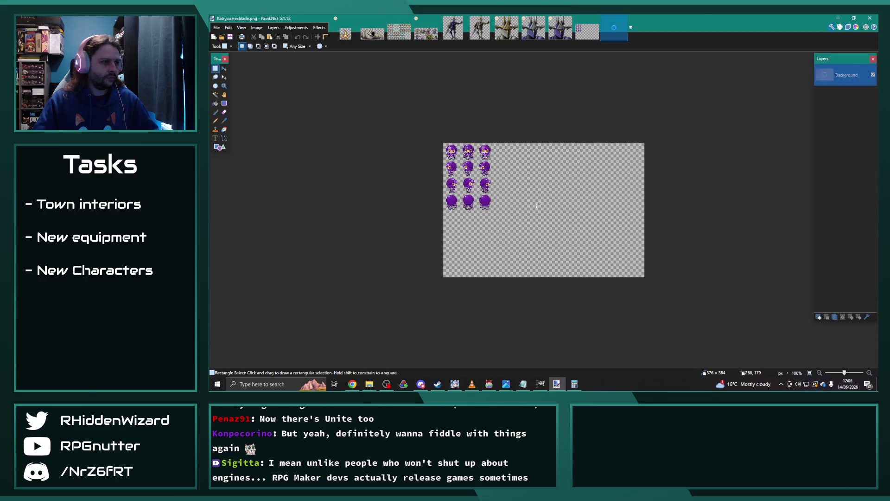
{"action": "scroll", "coordinate": [470, 168], "scroll_direction": "up", "scroll_amount": 5}
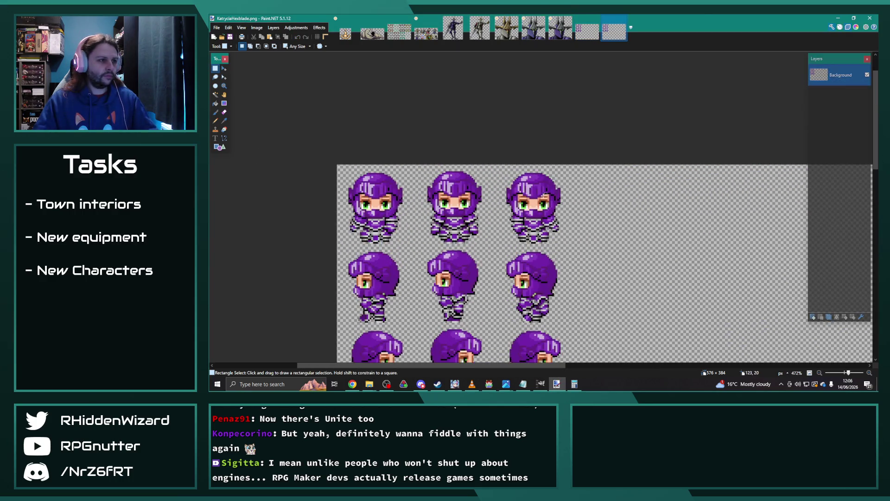
{"action": "left_click", "coordinate": [589, 32]}
{"action": "left_click", "coordinate": [614, 32]}
{"action": "left_click", "coordinate": [584, 33]}
{"action": "left_click", "coordinate": [614, 33]}
{"action": "left_click", "coordinate": [587, 32]}
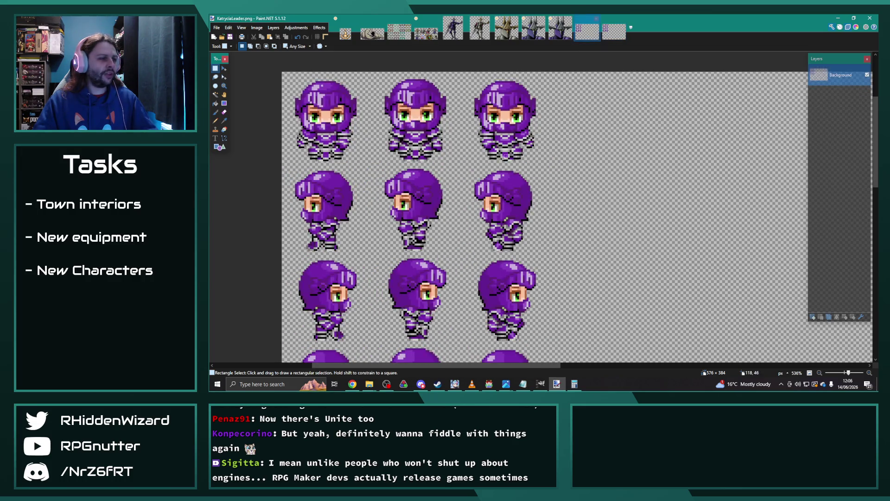
{"action": "scroll", "coordinate": [527, 171], "scroll_direction": "up", "scroll_amount": 4}
{"action": "scroll", "coordinate": [527, 171], "scroll_direction": "up", "scroll_amount": 3}
{"action": "key", "text": "ctrl+Tab"}
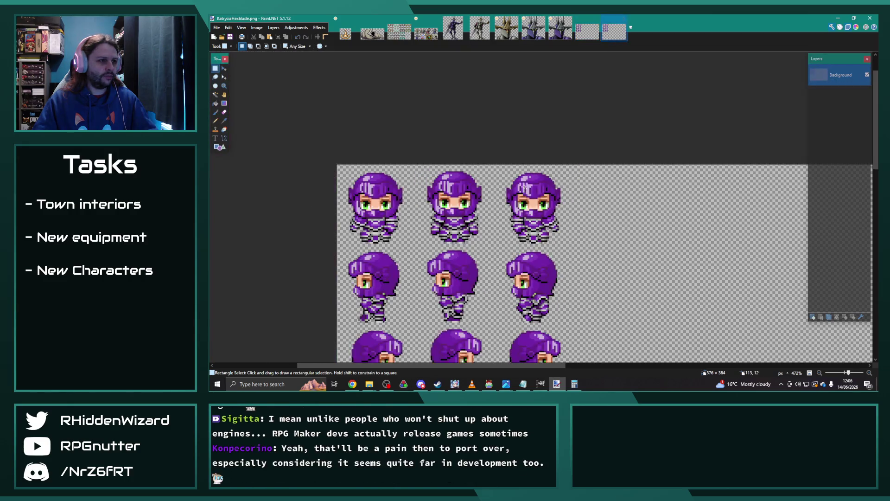
{"action": "scroll", "coordinate": [543, 200], "scroll_direction": "up", "scroll_amount": 5}
{"action": "scroll", "coordinate": [544, 200], "scroll_direction": "up", "scroll_amount": 1}
{"action": "left_click", "coordinate": [587, 33]}
{"action": "left_click", "coordinate": [614, 32]}
{"action": "left_click", "coordinate": [592, 33]}
{"action": "left_click", "coordinate": [610, 36]}
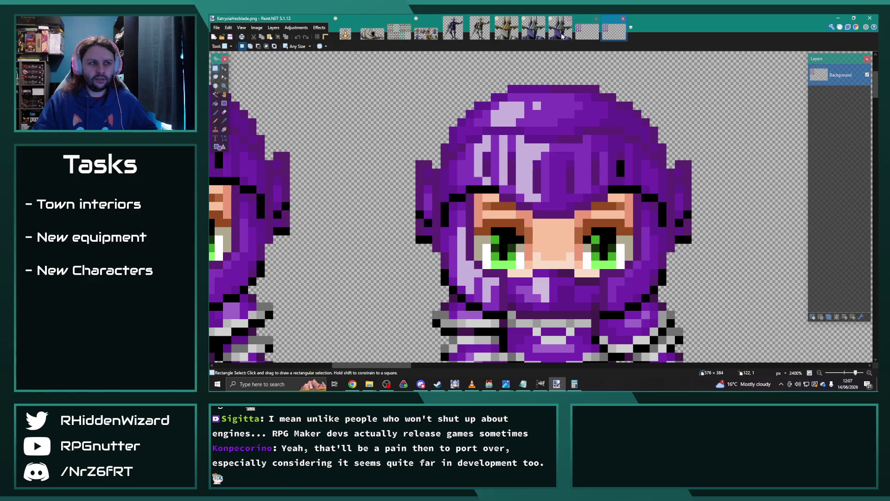
{"action": "left_click", "coordinate": [588, 35]}
{"action": "left_click", "coordinate": [610, 36]}
{"action": "left_click", "coordinate": [588, 35]}
{"action": "left_click", "coordinate": [611, 36]}
{"action": "left_click", "coordinate": [588, 35]}
{"action": "left_click", "coordinate": [610, 37]}
{"action": "left_click", "coordinate": [588, 35]}
{"action": "left_click", "coordinate": [611, 36]}
{"action": "left_click", "coordinate": [587, 36]}
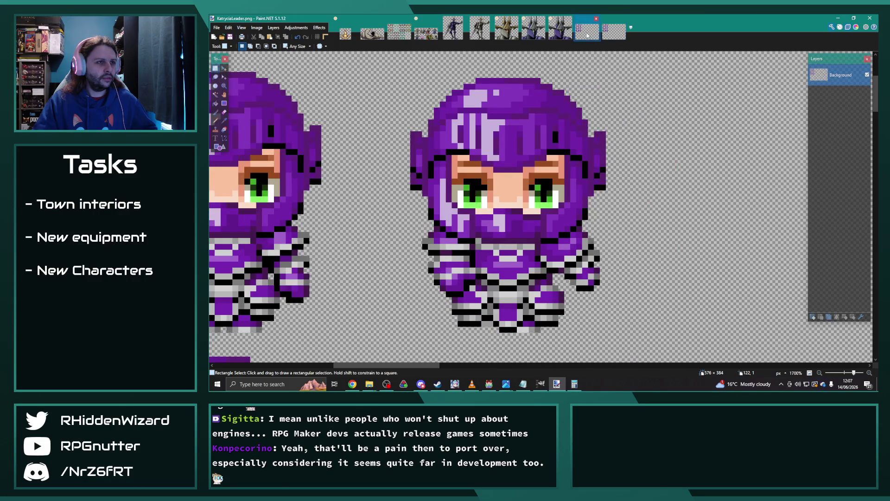
{"action": "left_click", "coordinate": [224, 120]}
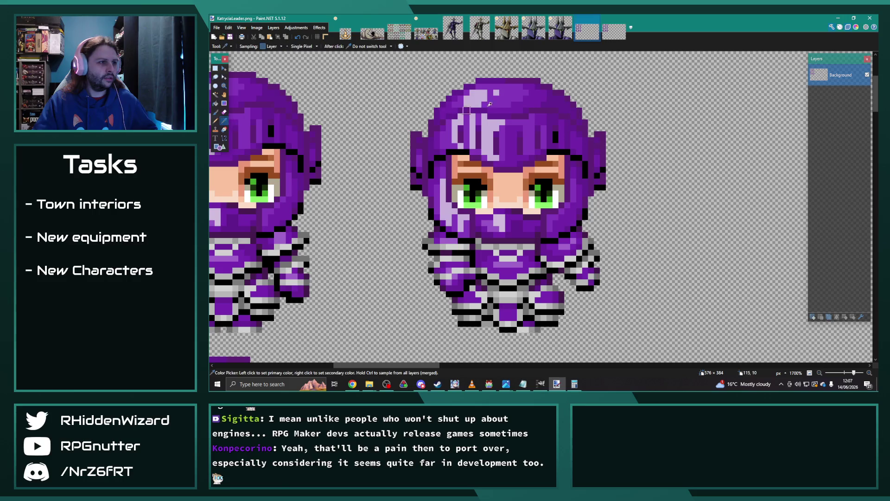
{"action": "left_click", "coordinate": [215, 122]}
{"action": "left_click", "coordinate": [614, 31]}
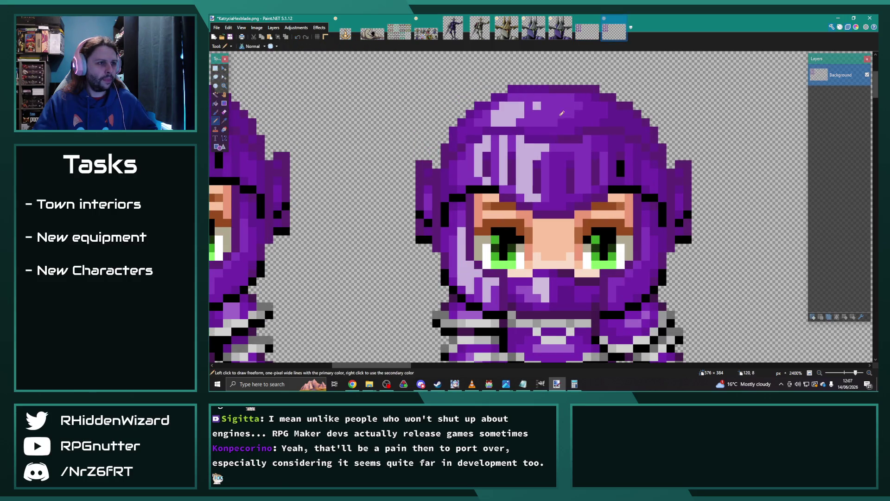
{"action": "scroll", "coordinate": [562, 104], "scroll_direction": "down", "scroll_amount": 6, "text": "ctrl"}
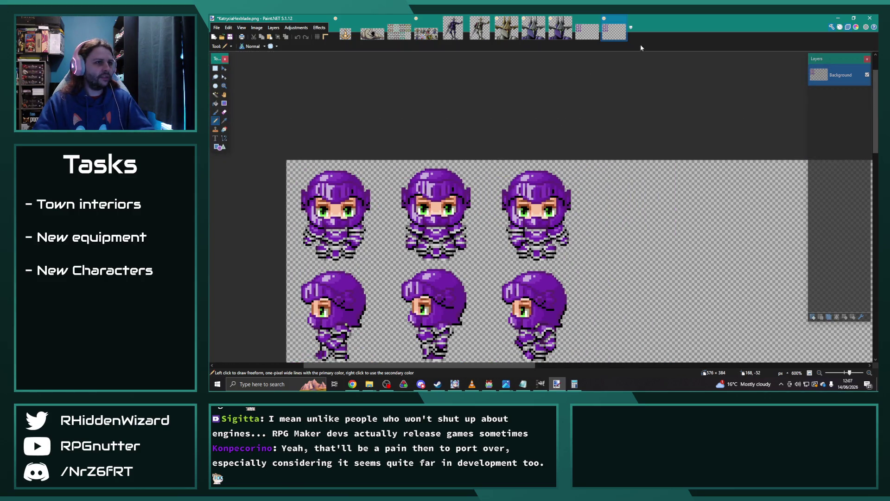
{"action": "left_click", "coordinate": [623, 19]}
{"action": "left_click", "coordinate": [543, 235]}
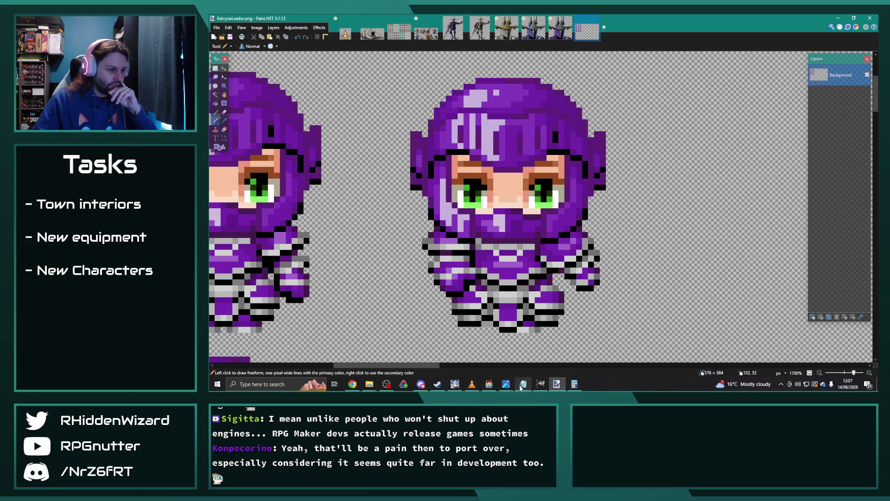
- Open KatryciaHexblade.png in Paint.NET as its own image and zoom in
{"action": "left_click", "coordinate": [370, 384]}
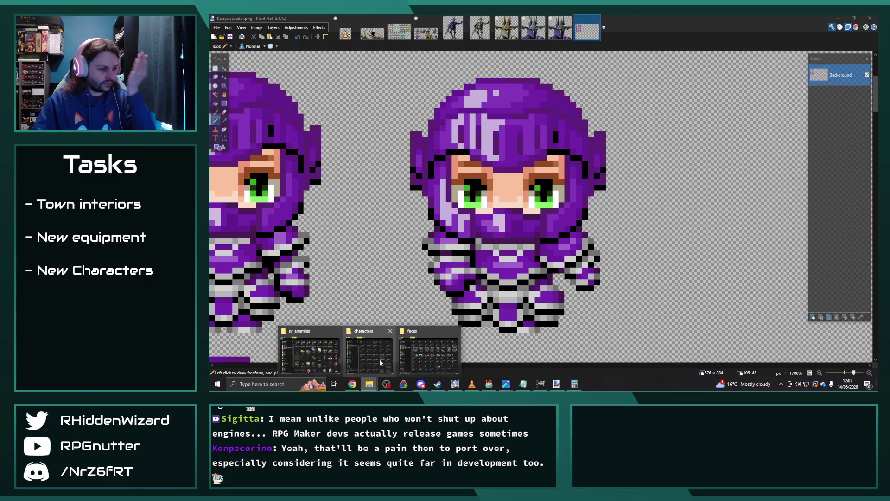
{"action": "left_click", "coordinate": [370, 355]}
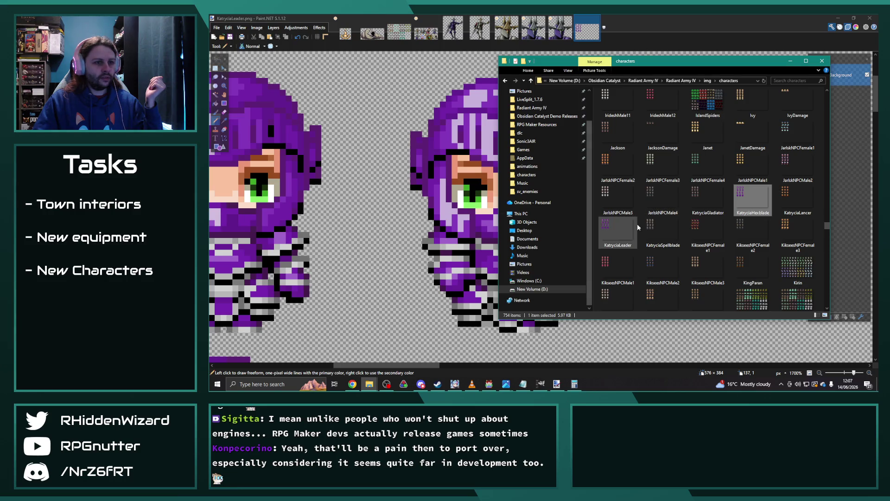
{"action": "left_click", "coordinate": [388, 110]}
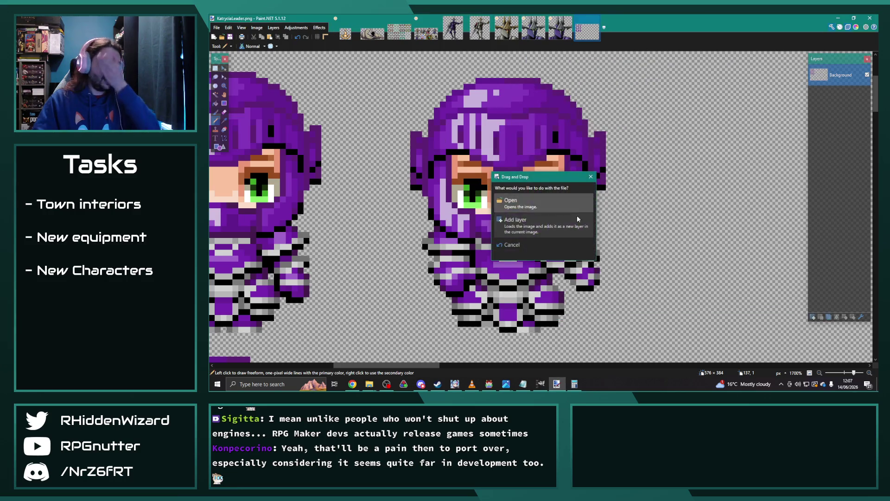
{"action": "left_click", "coordinate": [515, 203]}
{"action": "scroll", "coordinate": [461, 154], "scroll_direction": "up", "scroll_amount": 3}
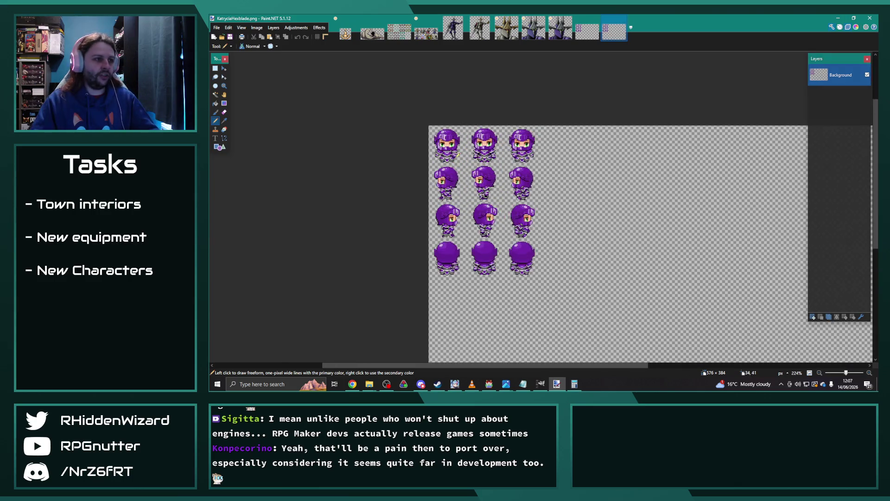
{"action": "scroll", "coordinate": [457, 169], "scroll_direction": "up", "scroll_amount": 4}
{"action": "scroll", "coordinate": [453, 183], "scroll_direction": "up", "scroll_amount": 3}
{"action": "scroll", "coordinate": [448, 196], "scroll_direction": "up", "scroll_amount": 3}
{"action": "scroll", "coordinate": [464, 195], "scroll_direction": "up", "scroll_amount": 1}
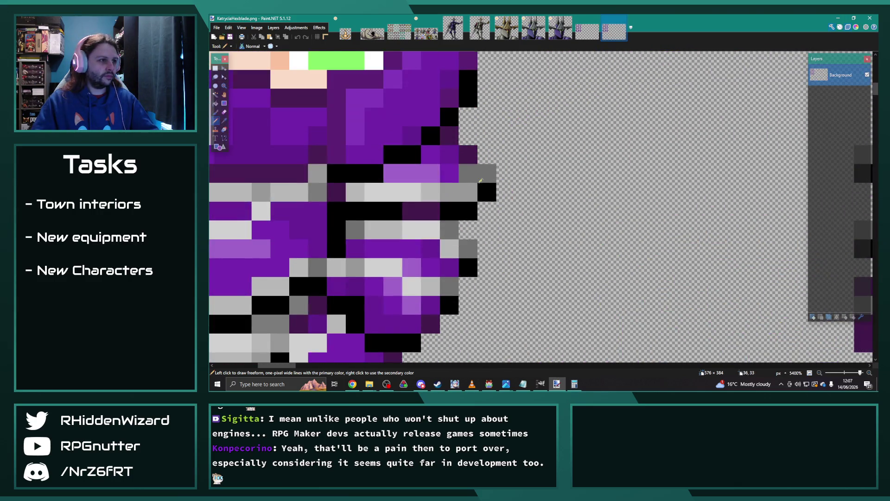
{"action": "scroll", "coordinate": [492, 191], "scroll_direction": "up", "scroll_amount": 1}
{"action": "scroll", "coordinate": [519, 189], "scroll_direction": "up", "scroll_amount": 1}
- Flip between the KatryciaLeader.png and KatryciaHexblade.png tabs to compare the two sheets
{"action": "left_click", "coordinate": [584, 35]}
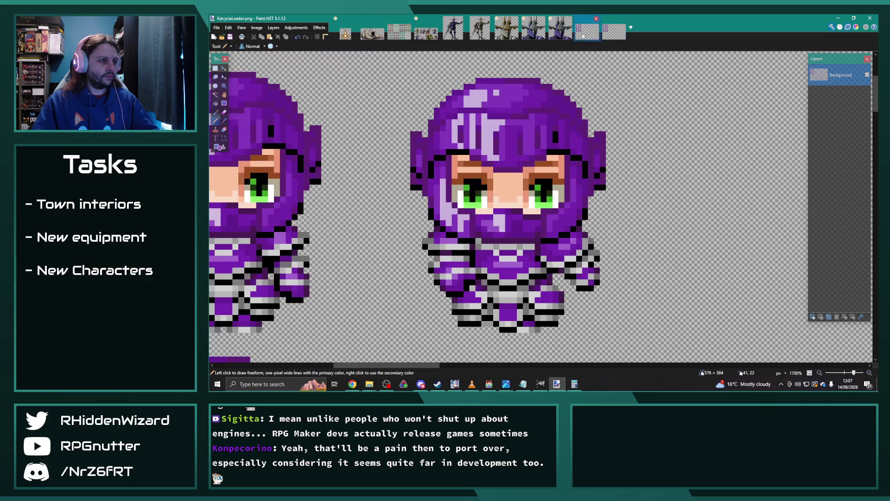
{"action": "scroll", "coordinate": [505, 204], "scroll_direction": "up", "scroll_amount": 6}
{"action": "scroll", "coordinate": [626, 216], "scroll_direction": "up", "scroll_amount": 2}
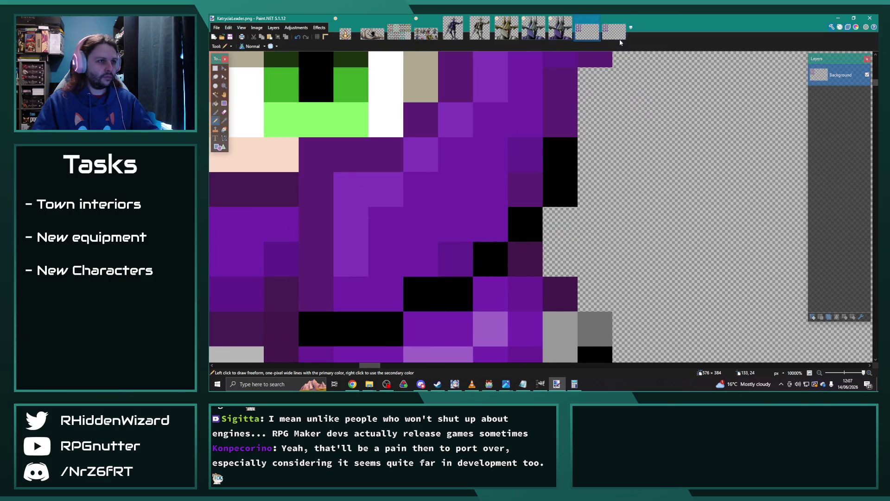
{"action": "left_click", "coordinate": [621, 41]}
{"action": "left_click", "coordinate": [585, 38]}
{"action": "left_click", "coordinate": [603, 36]}
{"action": "left_click", "coordinate": [587, 37]}
{"action": "left_click", "coordinate": [602, 37]}
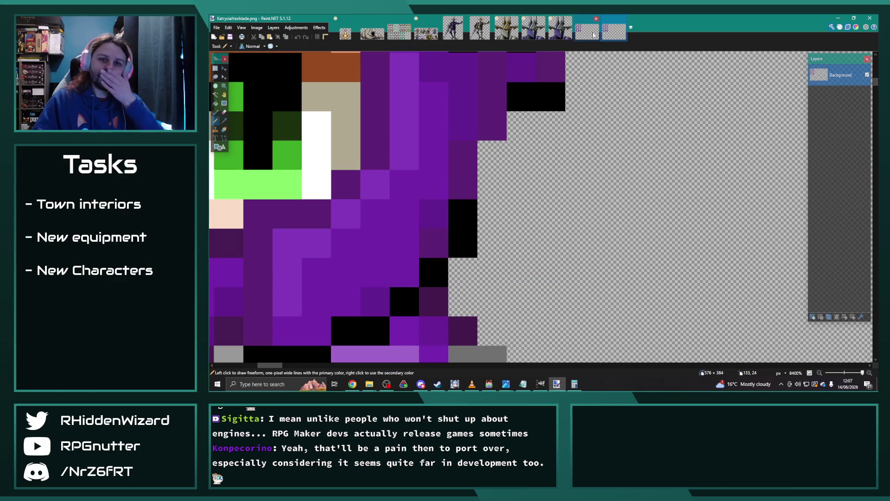
- Scroll down through each sheet in turn, ending back on KatryciaLeader.png
{"action": "left_click", "coordinate": [593, 36]}
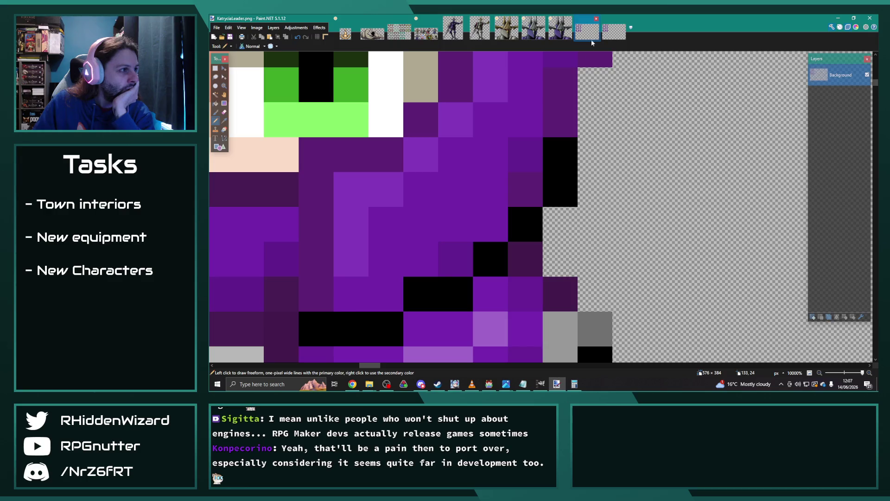
{"action": "scroll", "coordinate": [543, 185], "scroll_direction": "down", "scroll_amount": 1}
{"action": "scroll", "coordinate": [543, 186], "scroll_direction": "down", "scroll_amount": 10}
{"action": "scroll", "coordinate": [557, 193], "scroll_direction": "down", "scroll_amount": 5}
{"action": "scroll", "coordinate": [569, 200], "scroll_direction": "down", "scroll_amount": 2}
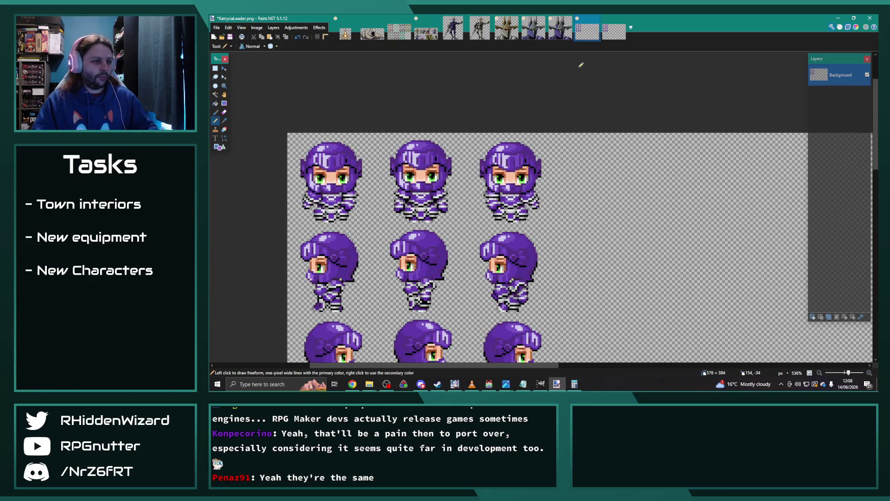
{"action": "left_click", "coordinate": [614, 37]}
{"action": "scroll", "coordinate": [513, 198], "scroll_direction": "down", "scroll_amount": 3}
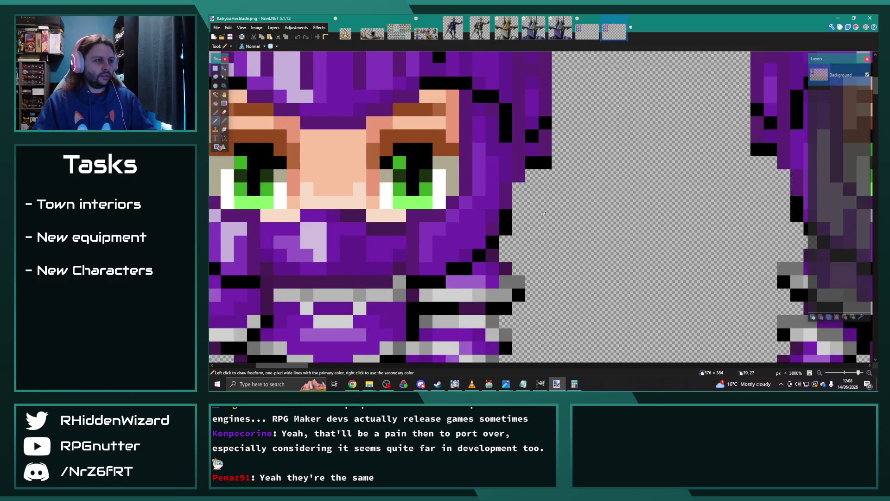
{"action": "scroll", "coordinate": [566, 178], "scroll_direction": "down", "scroll_amount": 2}
{"action": "left_click", "coordinate": [589, 37]}
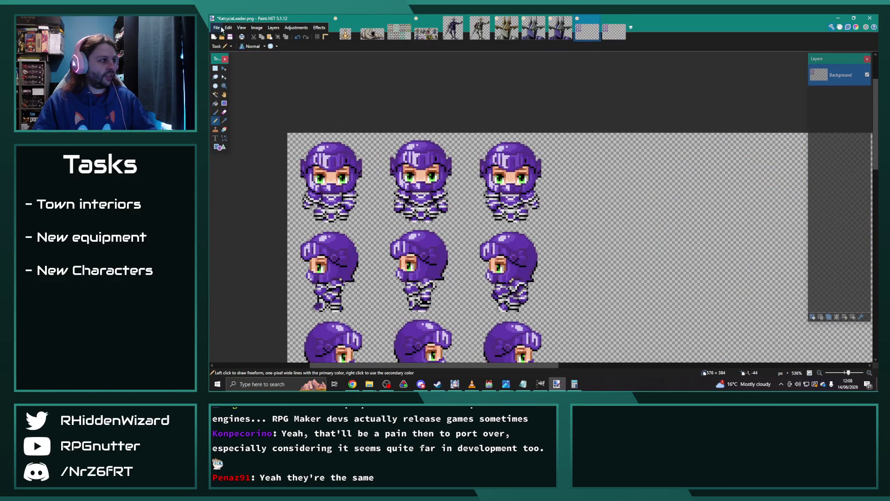
- Save KatryciaLeader.png, close both sprite sheets and bring the characters folder forward
{"action": "left_click", "coordinate": [222, 29]}
{"action": "left_click", "coordinate": [230, 75]}
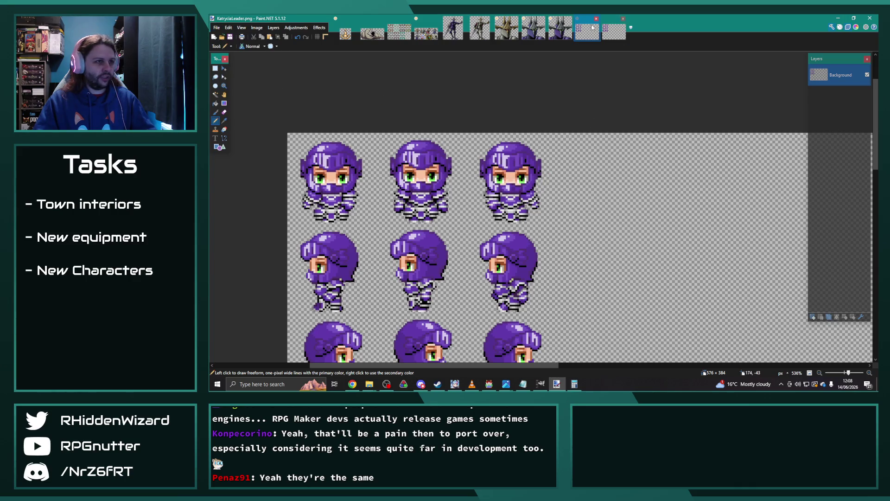
{"action": "left_click", "coordinate": [596, 18]}
{"action": "left_click", "coordinate": [596, 18]}
{"action": "mouse_move", "coordinate": [369, 384]}
{"action": "left_click", "coordinate": [383, 357]}
- Rename the KatryciaHexblade file to KatryciaLeader2
{"action": "left_click", "coordinate": [725, 277]}
{"action": "right_click", "coordinate": [752, 197]}
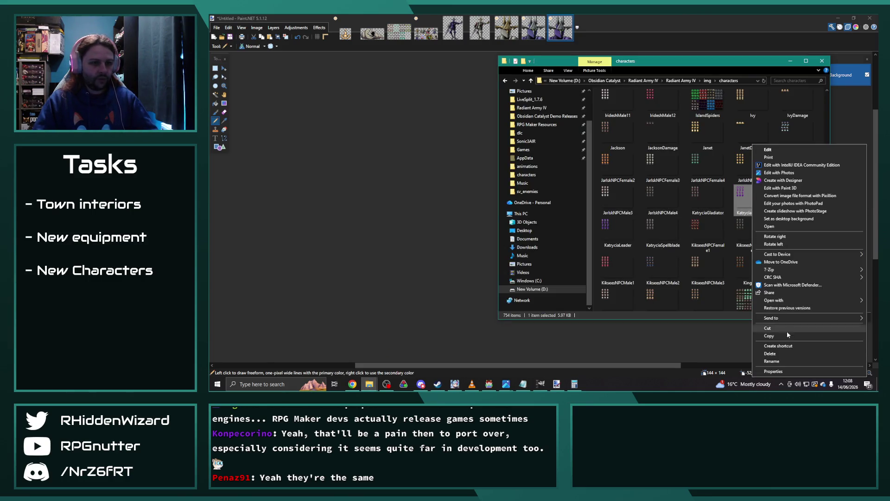
{"action": "left_click", "coordinate": [780, 361]}
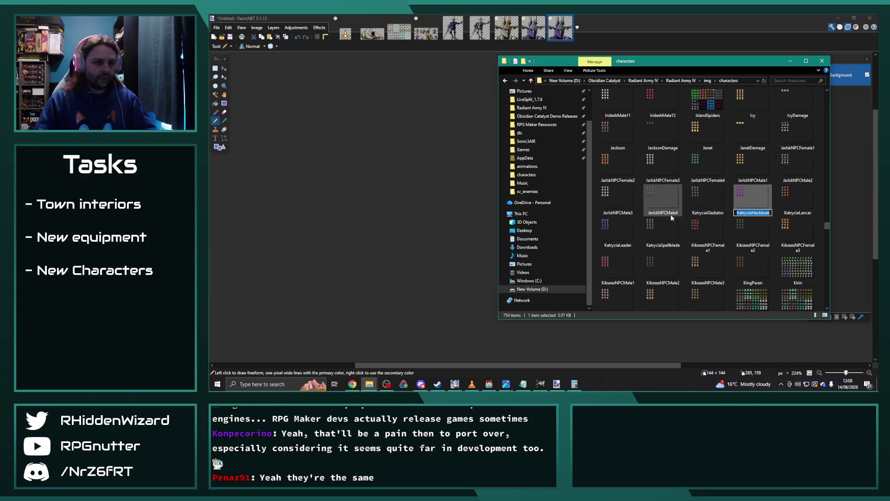
{"action": "key", "text": "End"}
{"action": "key", "text": "BackSpace"}
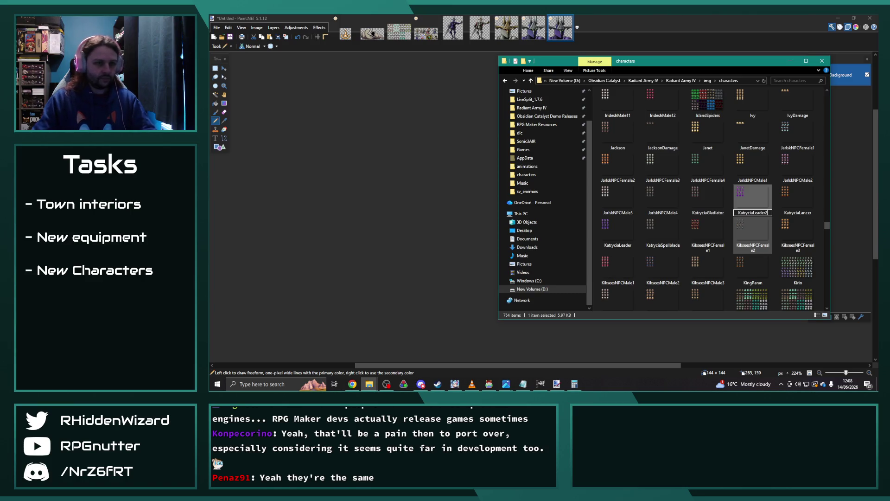
{"action": "left_click", "coordinate": [745, 228]}
- Rename the KatryciaLeader file to KatryciaHexblade
{"action": "left_click", "coordinate": [797, 199]}
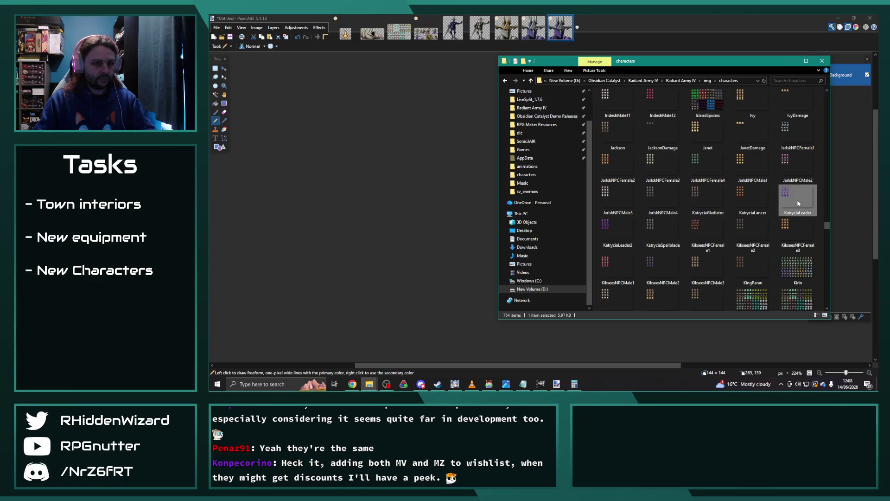
{"action": "right_click", "coordinate": [798, 199]}
{"action": "left_click", "coordinate": [794, 361]}
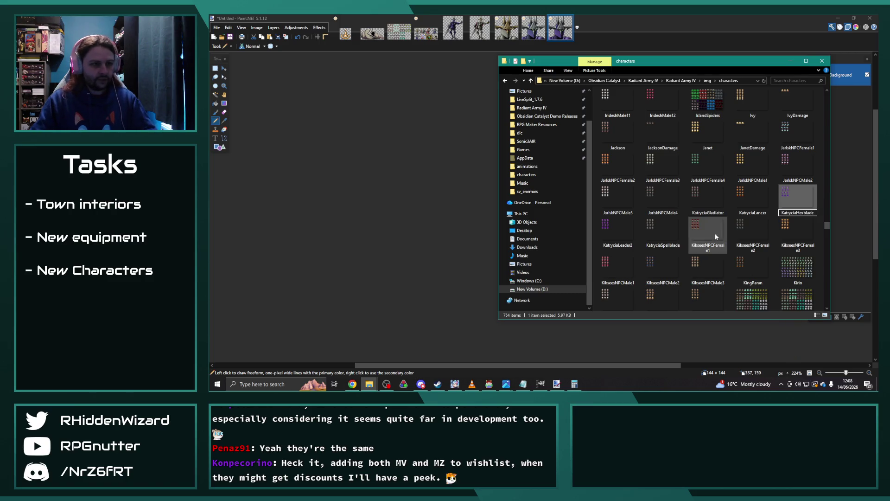
- Rename KatryciaLeader2 to KatryciaLeader and go back to Paint.NET
{"action": "right_click", "coordinate": [621, 228]}
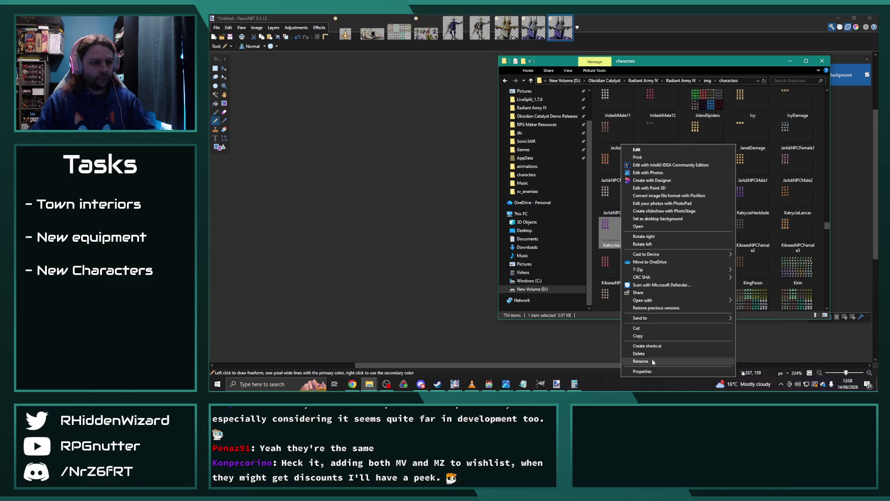
{"action": "left_click", "coordinate": [653, 361]}
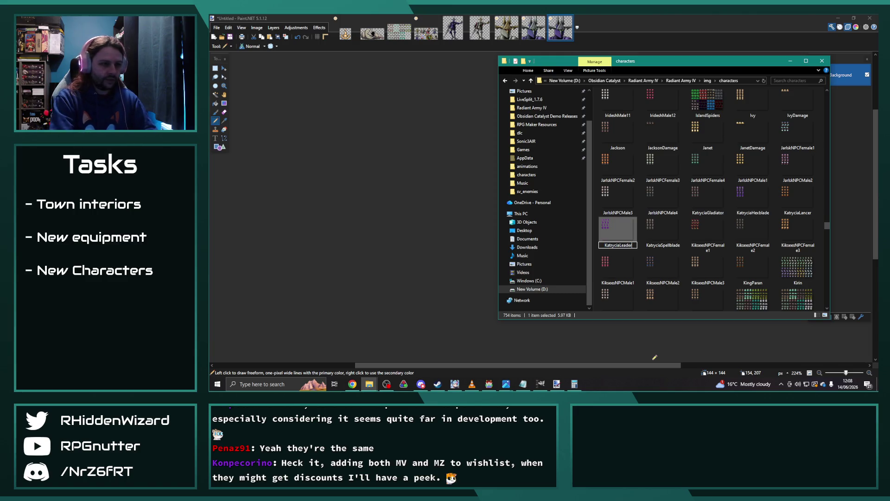
{"action": "key", "text": "Return"}
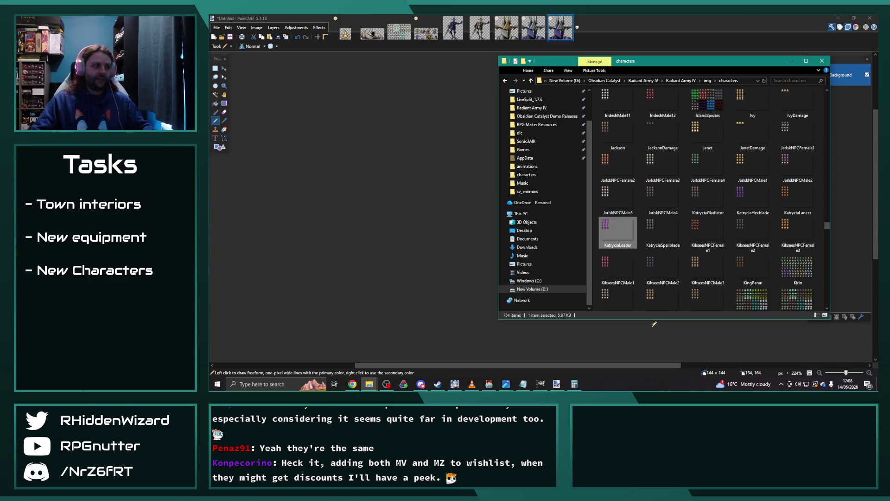
{"action": "left_click", "coordinate": [448, 149]}
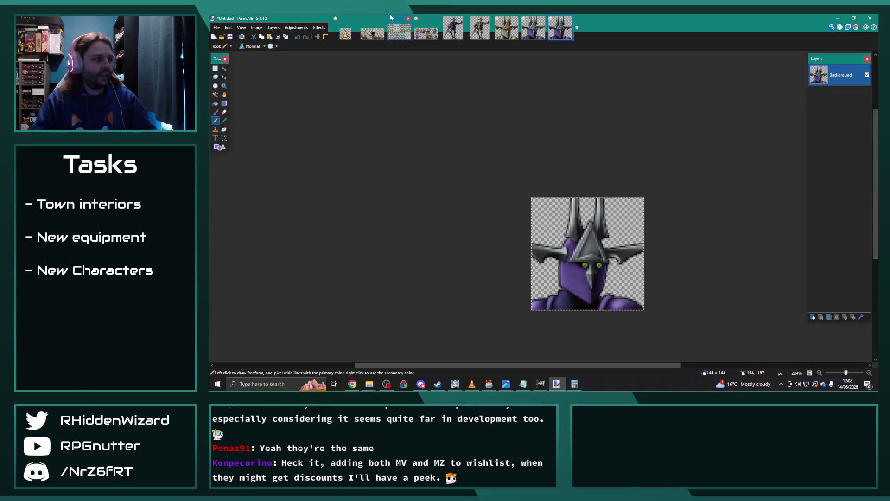
- Bring up the Chapter11-1.png portrait sheet and save it
{"action": "left_click", "coordinate": [399, 32]}
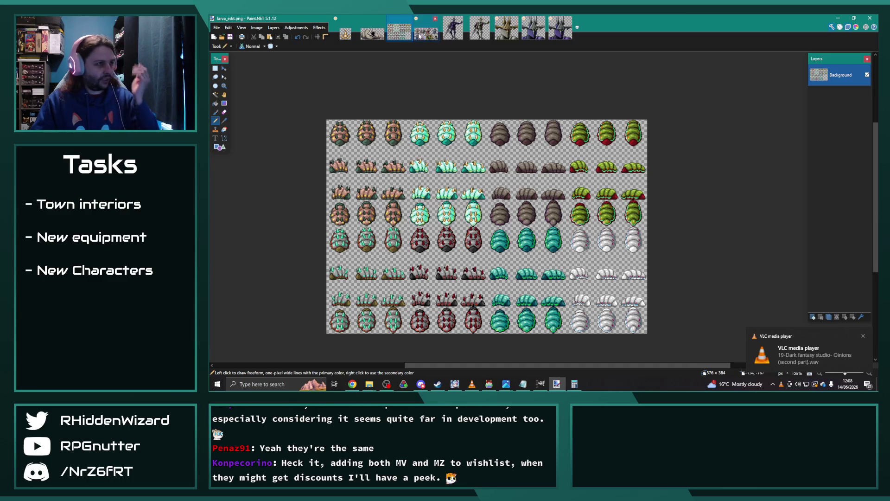
{"action": "left_click", "coordinate": [420, 36]}
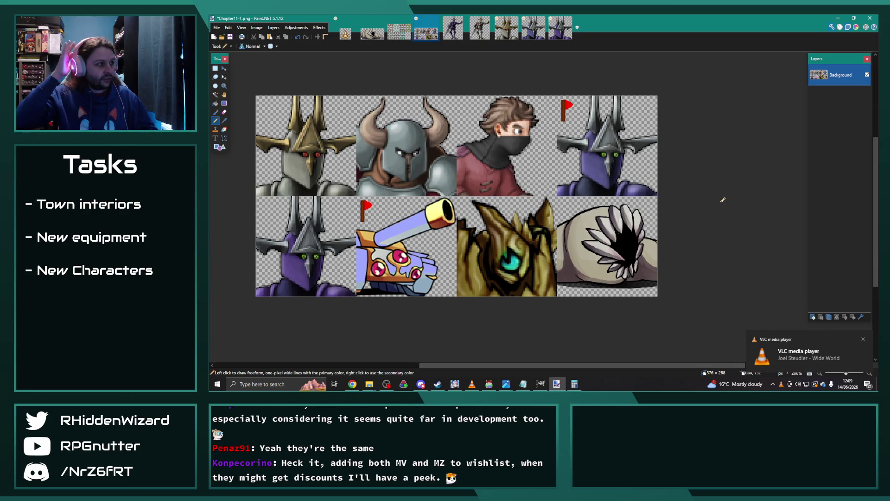
{"action": "left_click", "coordinate": [217, 28]}
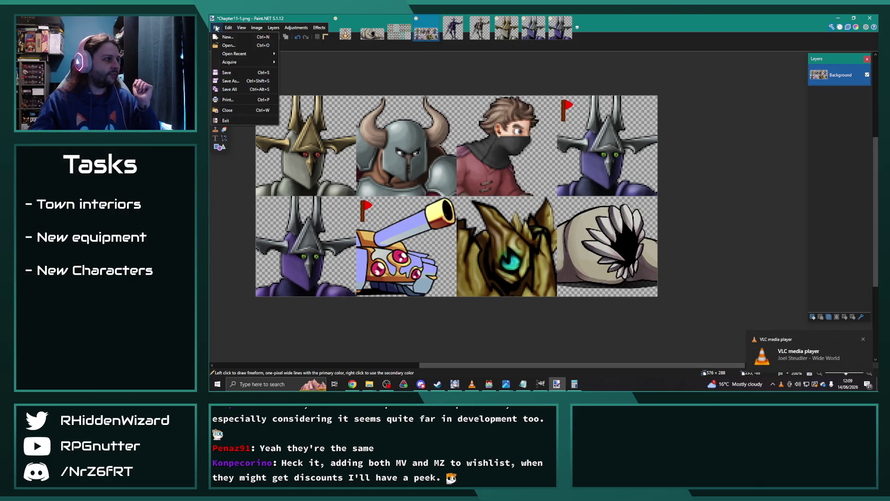
{"action": "left_click", "coordinate": [227, 72]}
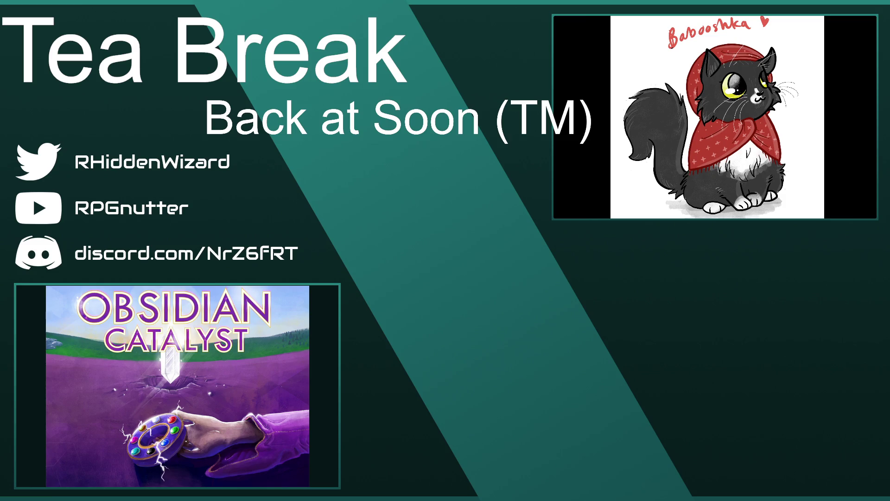
- Insert 'Lunch' into the break screen title so it reads LunchBreak
{"action": "type", "text": "Lunch"}
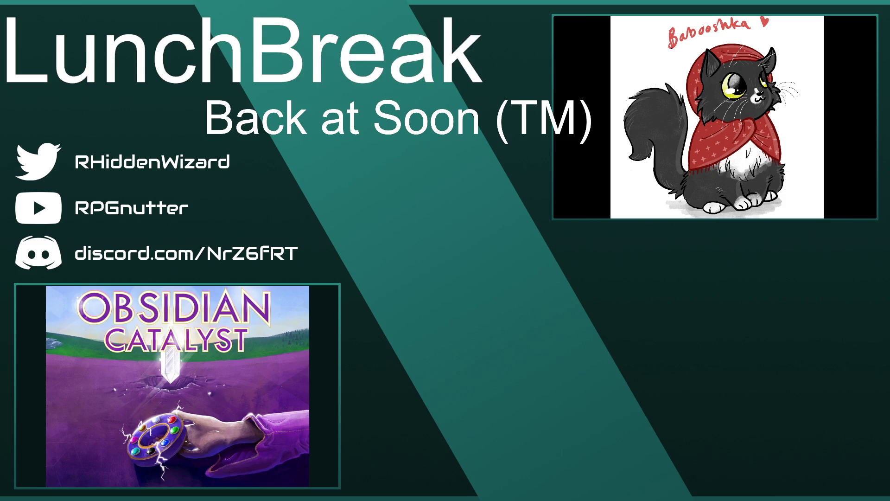
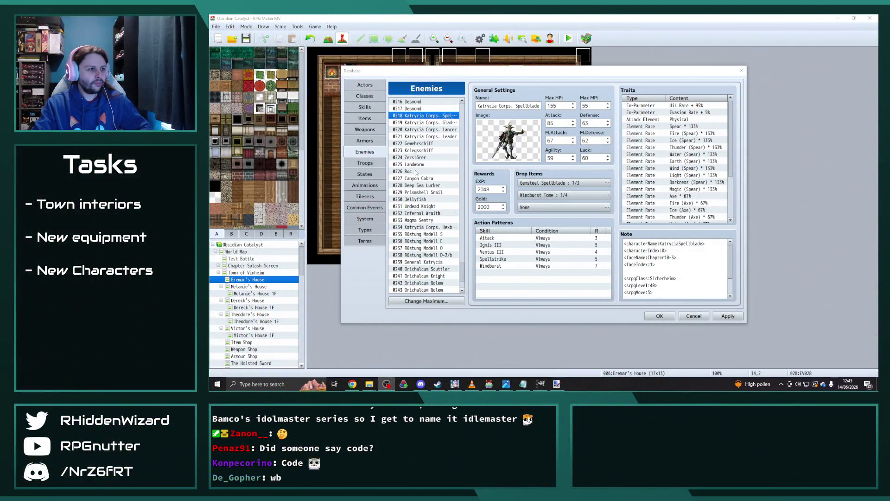
- Show the 0226 Roc enemy's entry (47 HP, 22 Attack, 66 EXP, 50 Gold), then bring Paint.NET forward
{"action": "left_click", "coordinate": [416, 172]}
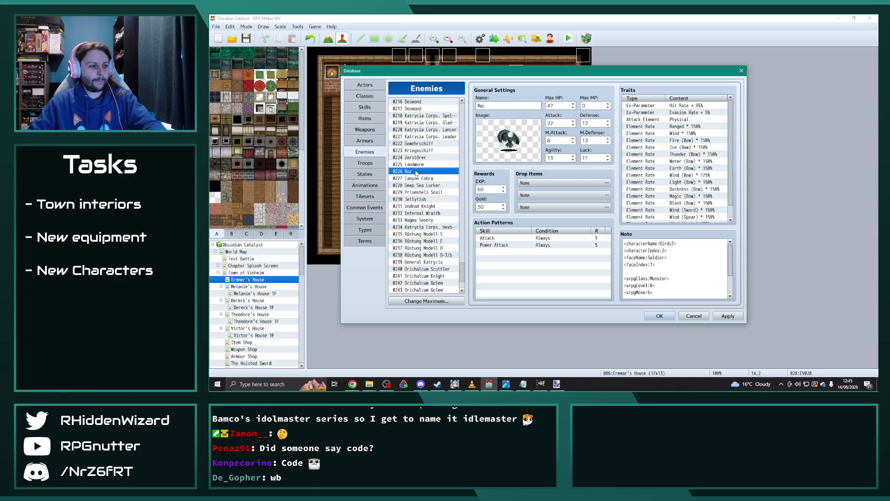
{"action": "left_click", "coordinate": [369, 385]}
{"action": "mouse_move", "coordinate": [370, 384]}
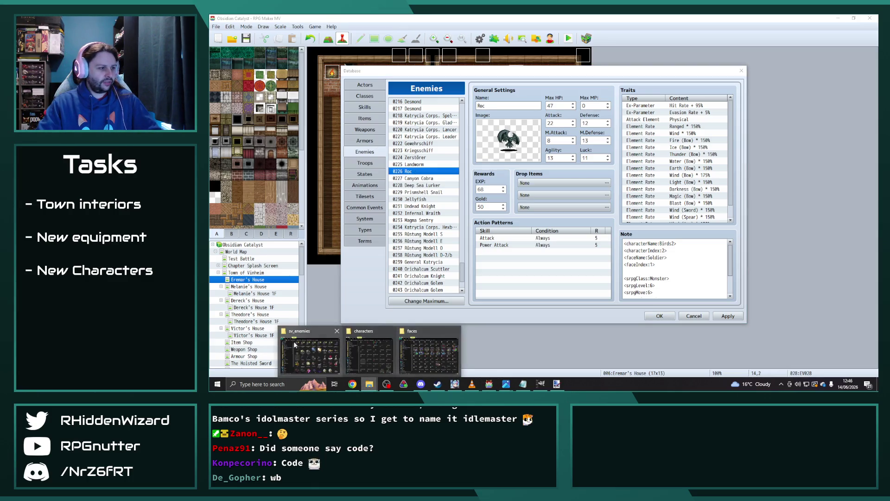
{"action": "left_click", "coordinate": [311, 361]}
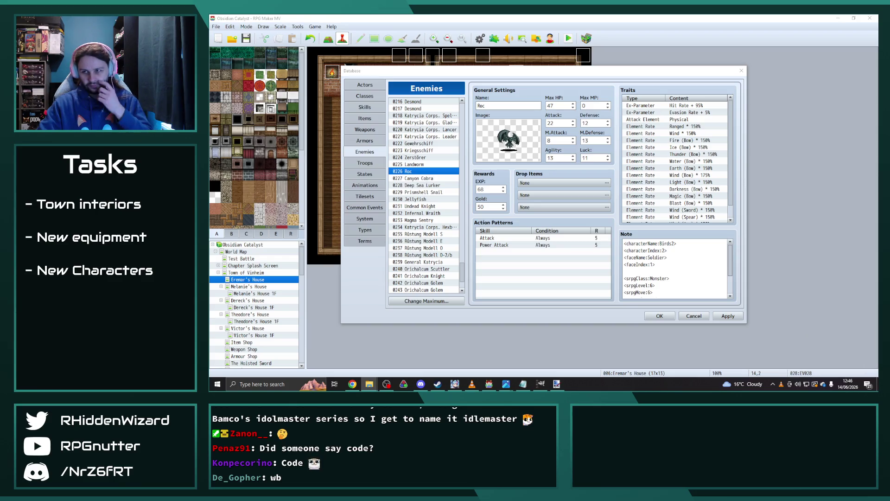
{"action": "left_click", "coordinate": [556, 384]}
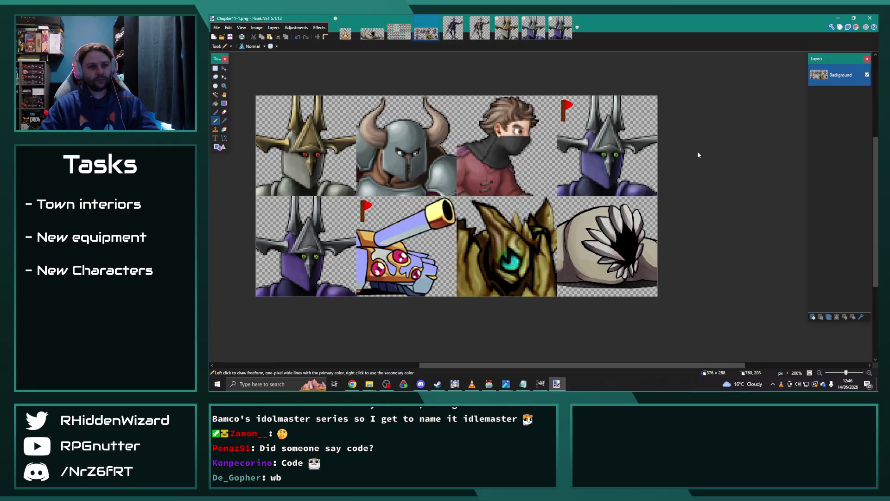
- Open the Mountain Razortail Eagle battler image
{"action": "left_click", "coordinate": [519, 204]}
{"action": "scroll", "coordinate": [547, 204], "scroll_direction": "up", "scroll_amount": 5}
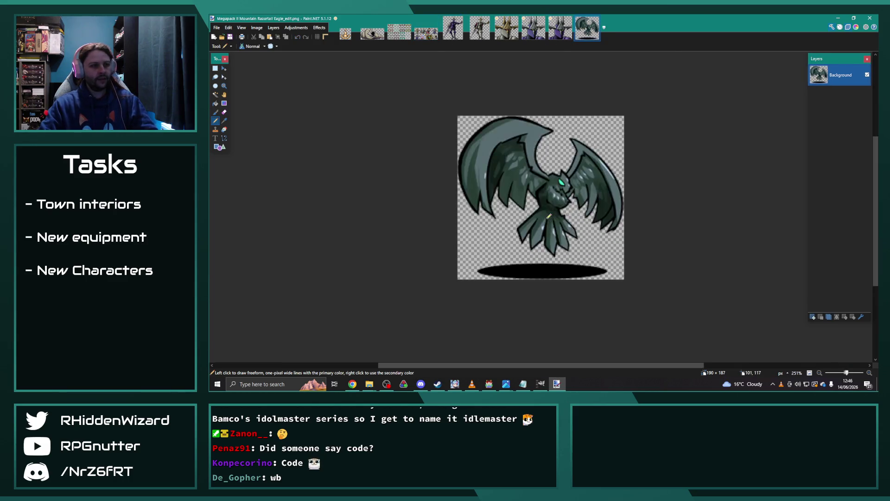
{"action": "scroll", "coordinate": [337, 160], "scroll_direction": "down", "scroll_amount": 1}
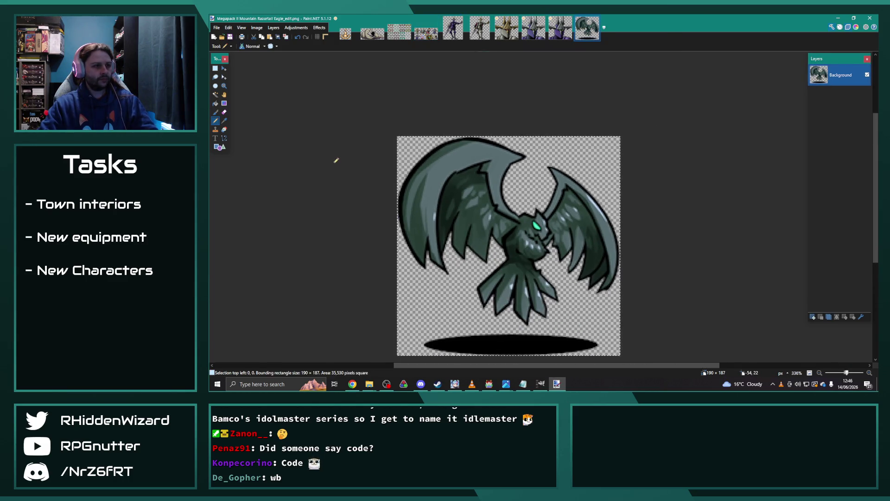
- Recolor the eagle dark brown using Hue/Saturation with Hue 180 and adjusted saturation and lightness
{"action": "left_click", "coordinate": [296, 28]}
{"action": "left_click", "coordinate": [321, 88]}
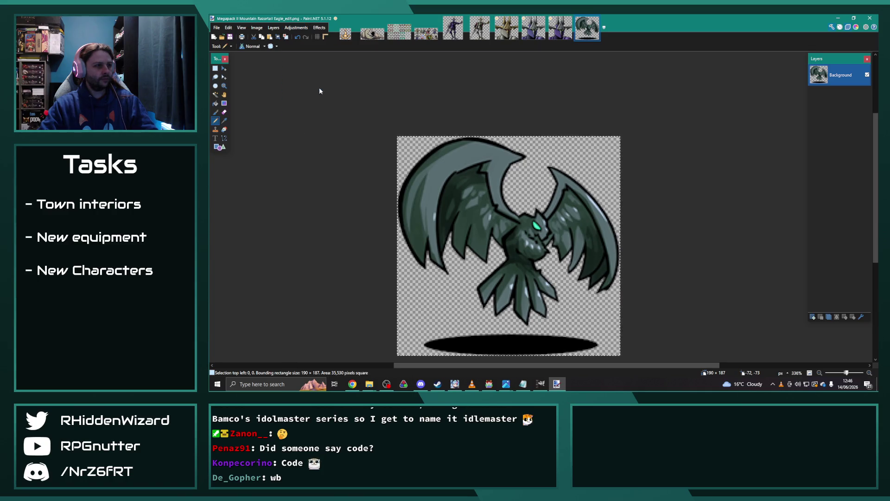
{"action": "left_click_drag", "start_coordinate": [533, 157], "coordinate": [622, 121]}
{"action": "mouse_move", "coordinate": [643, 158]}
{"action": "left_mouse_down"}
{"action": "mouse_move", "coordinate": [634, 143]}
{"action": "mouse_move", "coordinate": [609, 143]}
{"action": "mouse_move", "coordinate": [688, 150]}
{"action": "left_mouse_up"}
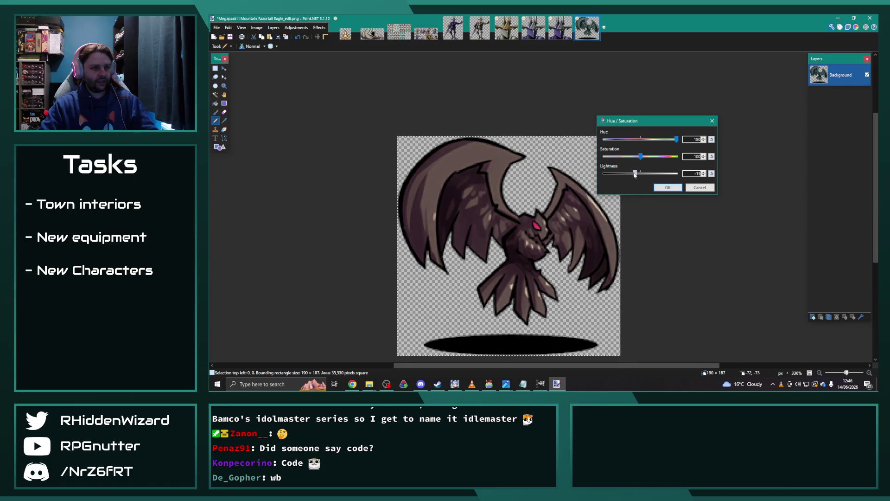
{"action": "left_click_drag", "start_coordinate": [634, 175], "coordinate": [633, 176]}
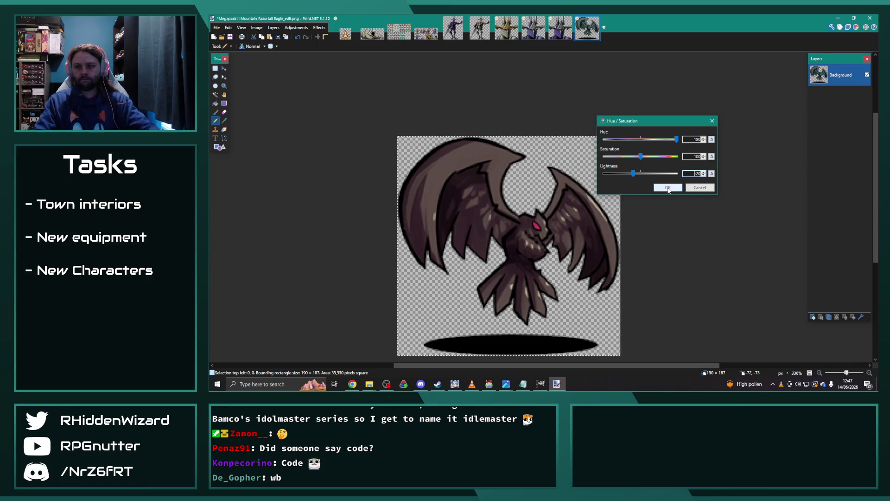
{"action": "left_click_drag", "start_coordinate": [643, 157], "coordinate": [630, 176]}
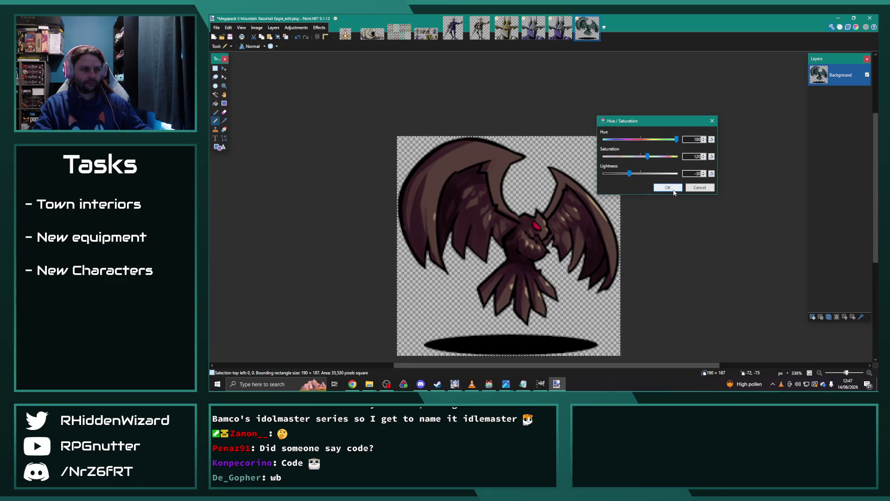
{"action": "left_click", "coordinate": [673, 191]}
- Save the recolored eagle as Megapack II Mountain Razortail Eagle_edit2.png
{"action": "left_click", "coordinate": [217, 27]}
{"action": "left_click", "coordinate": [228, 82]}
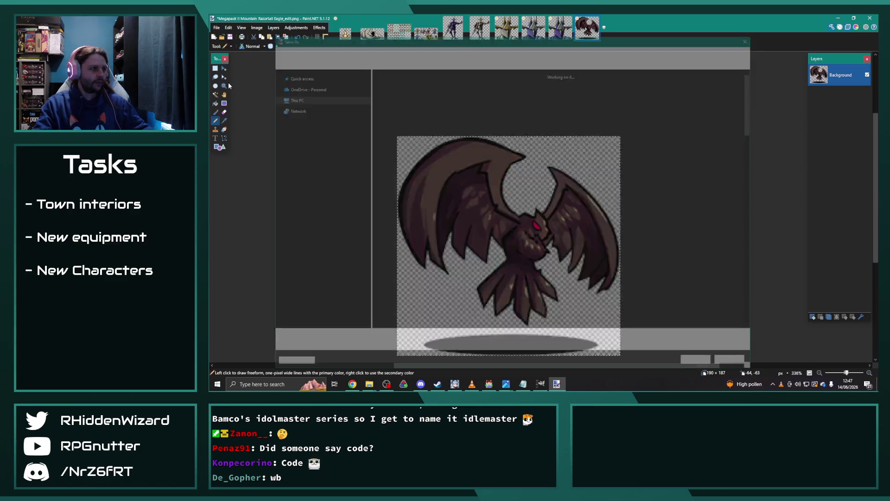
{"action": "type", "text": "Megapack II Mountain Razortail Eagle_edit2"}
{"action": "key", "text": "Return"}
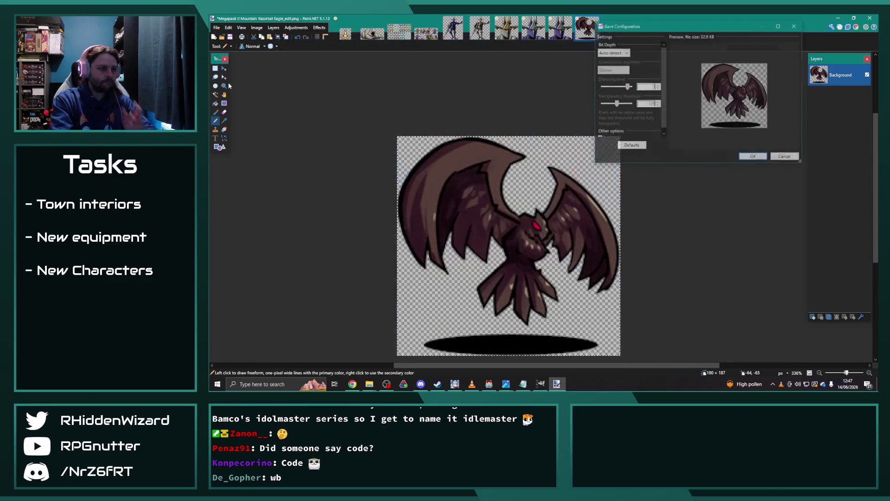
{"action": "key", "text": "Return"}
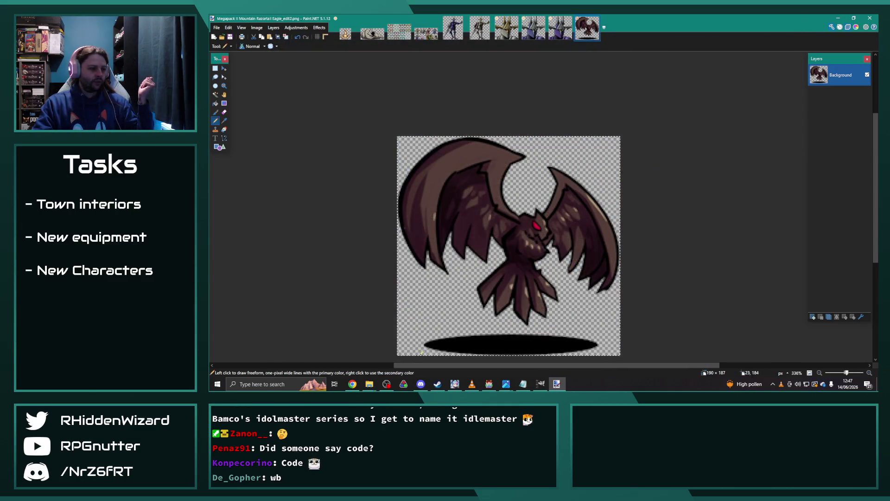
{"action": "mouse_move", "coordinate": [372, 389]}
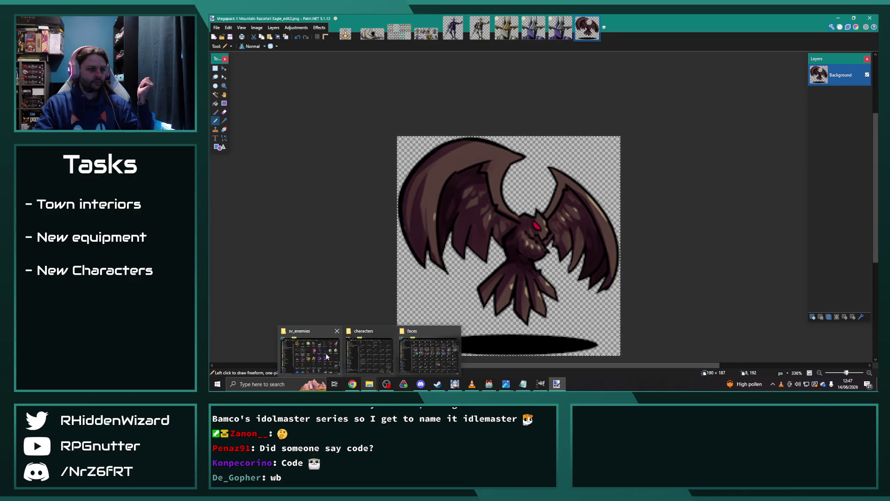
- Find Birds2.png in the characters folder and drag it into Paint.NET, opening it as a new image
{"action": "left_click", "coordinate": [378, 354]}
{"action": "scroll", "coordinate": [625, 215], "scroll_direction": "up", "scroll_amount": 5}
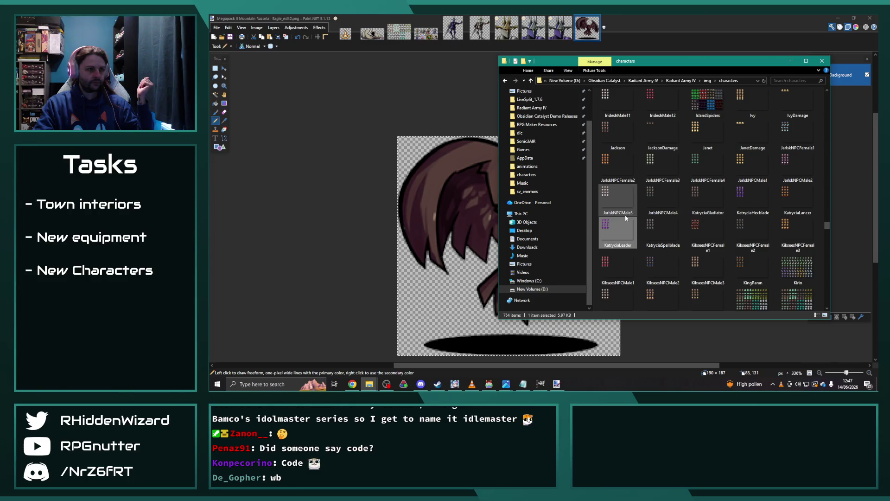
{"action": "scroll", "coordinate": [690, 229], "scroll_direction": "up", "scroll_amount": 3}
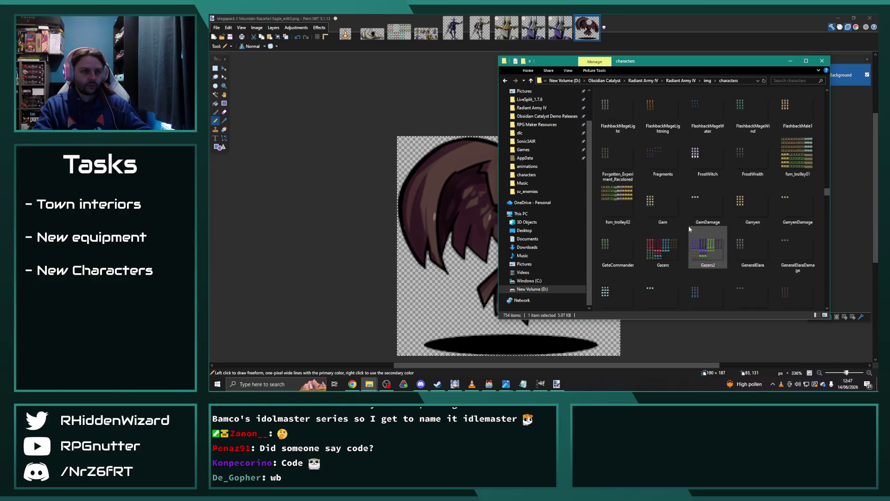
{"action": "scroll", "coordinate": [696, 223], "scroll_direction": "up", "scroll_amount": 3}
{"action": "scroll", "coordinate": [702, 216], "scroll_direction": "up", "scroll_amount": 3}
{"action": "scroll", "coordinate": [715, 208], "scroll_direction": "up", "scroll_amount": 3}
{"action": "scroll", "coordinate": [714, 208], "scroll_direction": "up", "scroll_amount": 5}
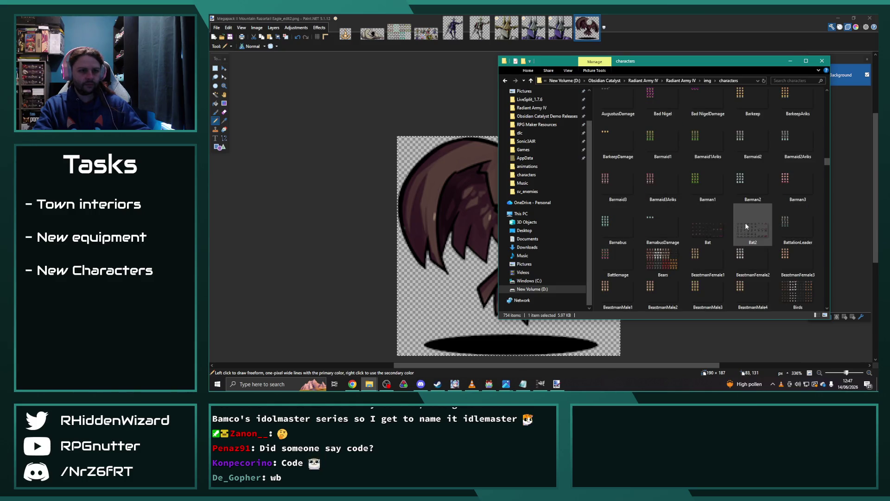
{"action": "scroll", "coordinate": [675, 253], "scroll_direction": "down", "scroll_amount": 3}
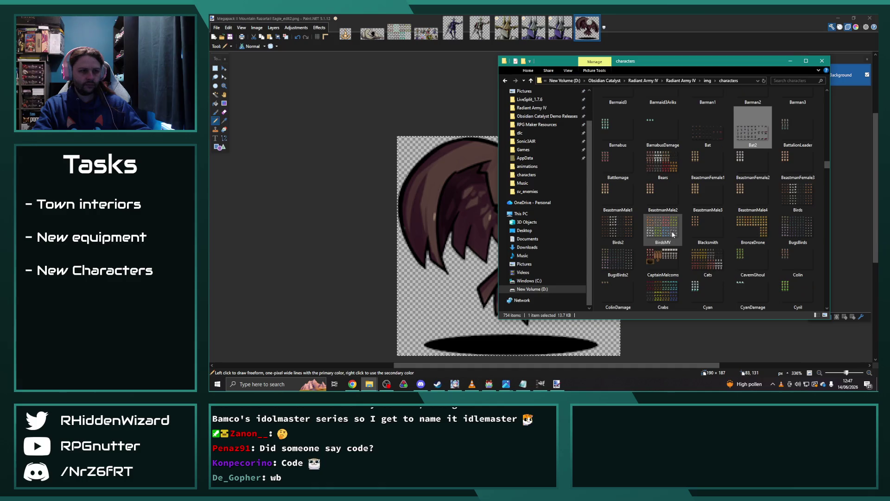
{"action": "left_click", "coordinate": [620, 230]}
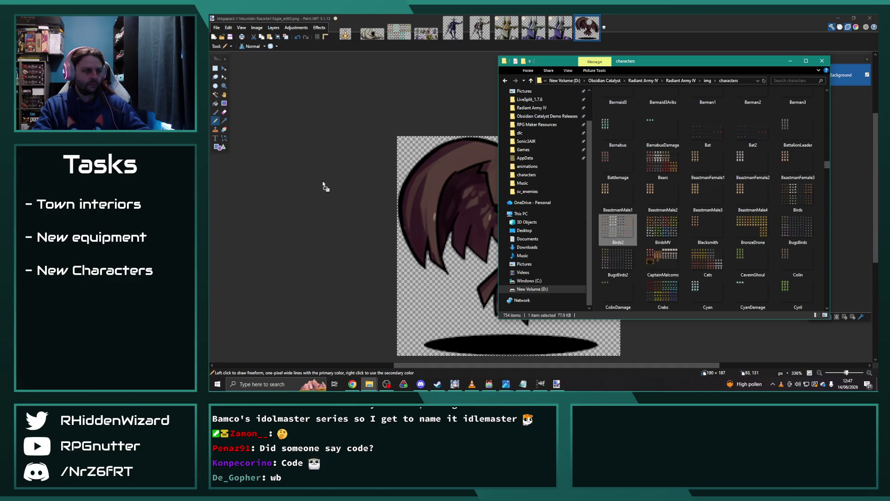
{"action": "left_click_drag", "start_coordinate": [622, 231], "coordinate": [325, 186]}
{"action": "left_click", "coordinate": [533, 203]}
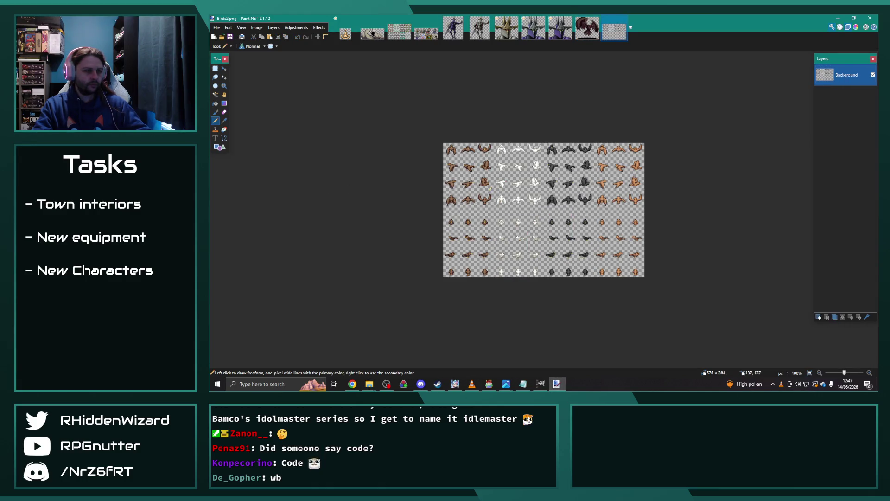
- Check the Roc entry in the RPG Maker enemy database, then return to the Birds2 sheet
{"action": "left_click", "coordinate": [353, 383]}
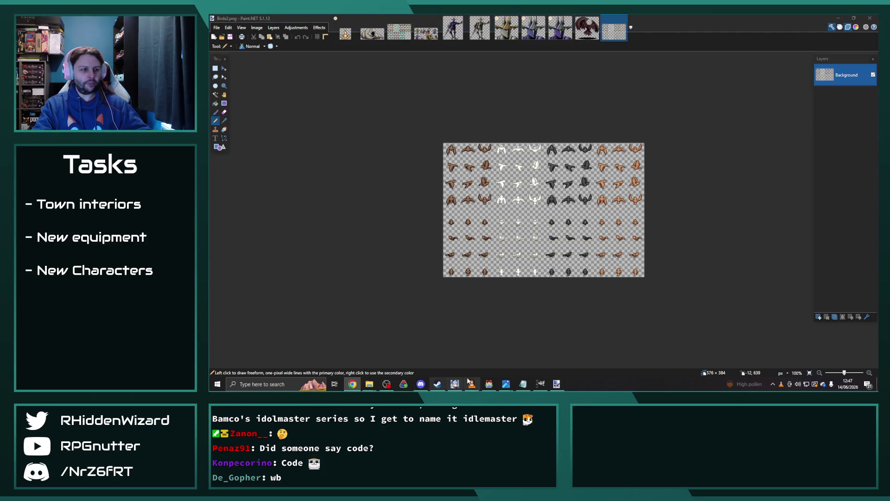
{"action": "left_click", "coordinate": [489, 384]}
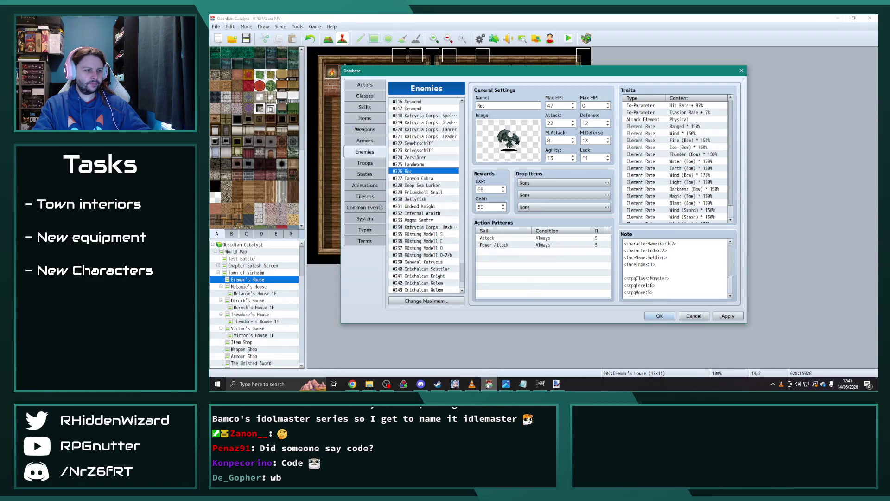
{"action": "left_click", "coordinate": [557, 384]}
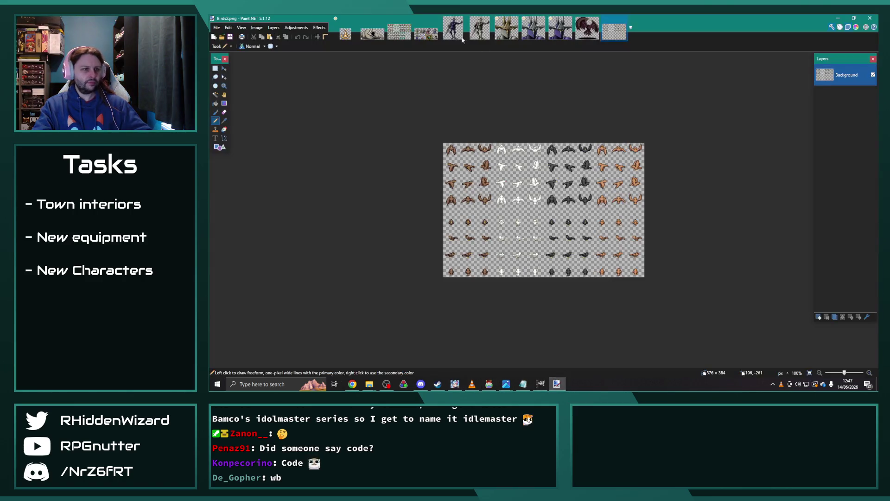
- Select the three black-bird columns, try Hue/Saturation, then cancel and undo that selection
{"action": "scroll", "coordinate": [578, 171], "scroll_direction": "up", "scroll_amount": 5}
{"action": "key", "text": "s"}
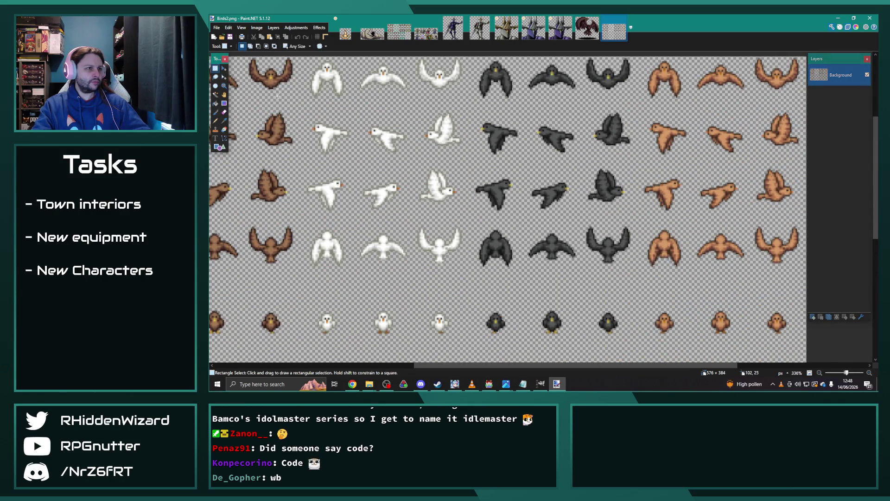
{"action": "scroll", "coordinate": [482, 77], "scroll_direction": "up", "scroll_amount": 2}
{"action": "left_click_drag", "start_coordinate": [476, 85], "coordinate": [638, 321]}
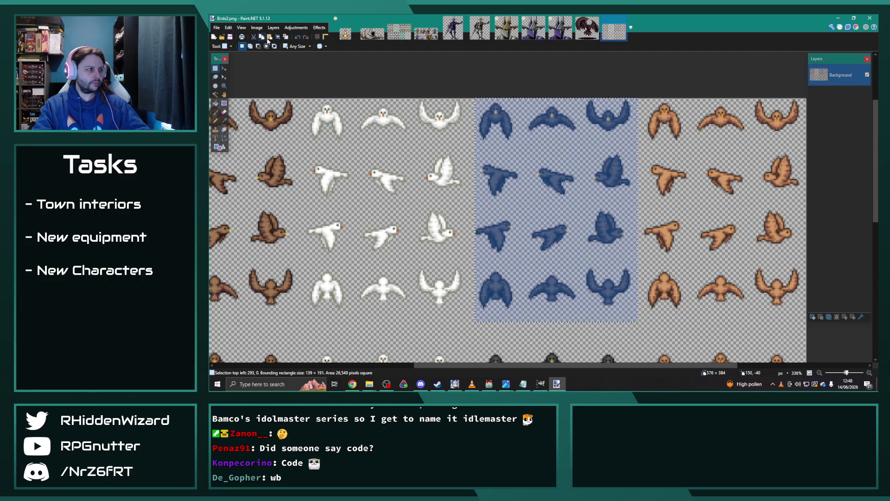
{"action": "left_click", "coordinate": [296, 28]}
{"action": "left_click", "coordinate": [311, 87]}
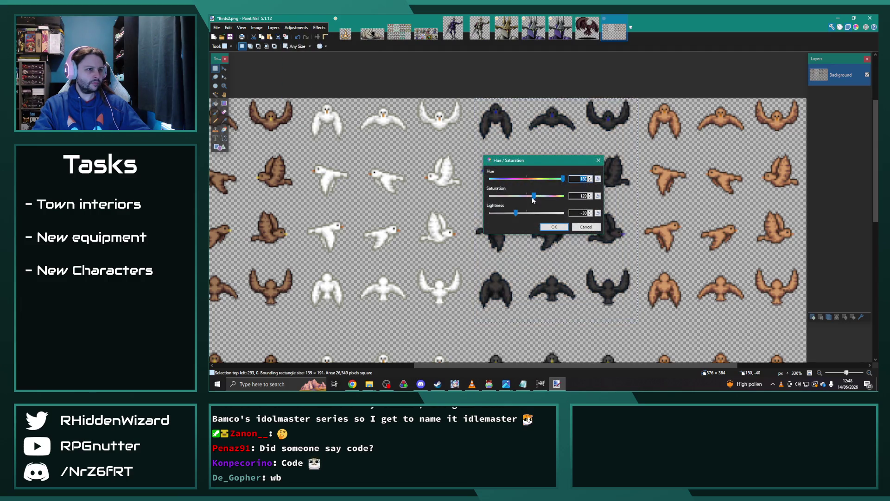
{"action": "left_click_drag", "start_coordinate": [543, 161], "coordinate": [428, 129]}
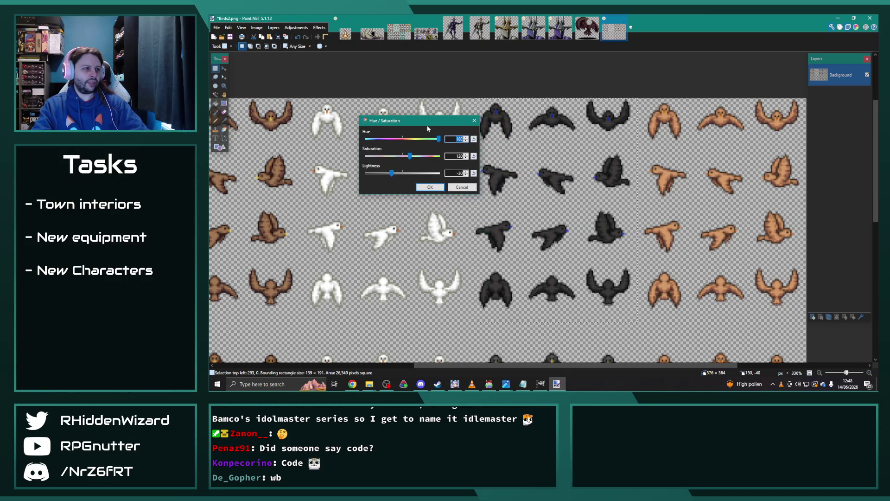
{"action": "left_click", "coordinate": [463, 187]}
{"action": "key", "text": "ctrl+z"}
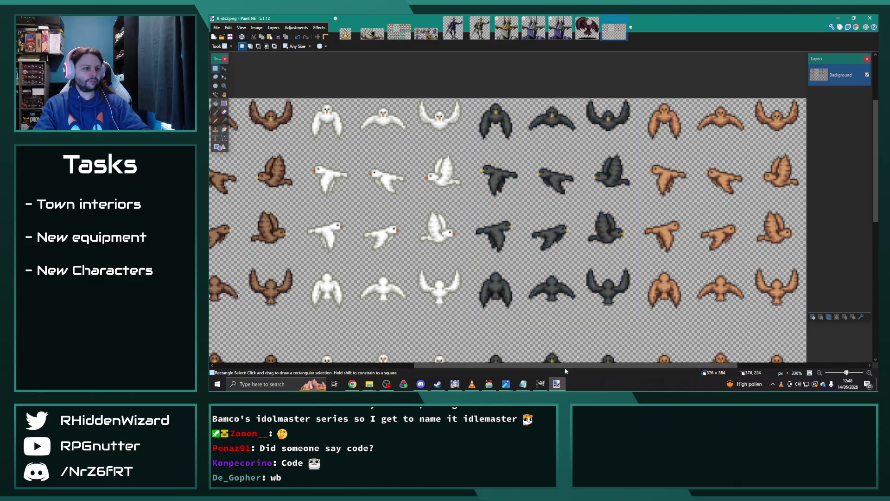
- Select the three brown-bird columns and shift their hue to about -3 in Hue/Saturation
{"action": "left_click_drag", "start_coordinate": [573, 365], "coordinate": [442, 365]}
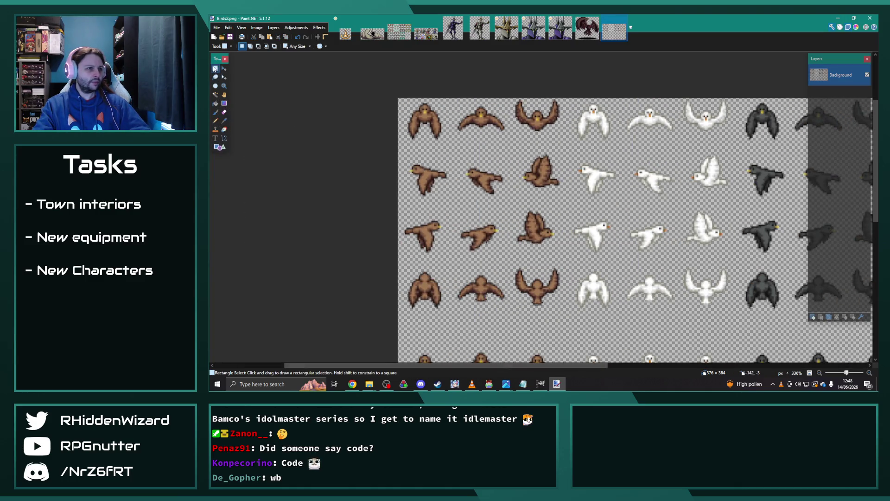
{"action": "left_click_drag", "start_coordinate": [364, 81], "coordinate": [572, 319]}
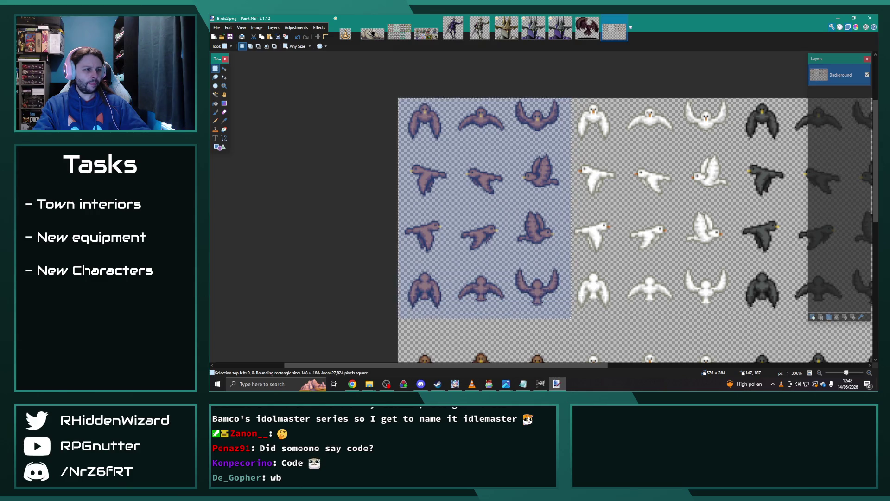
{"action": "scroll", "coordinate": [502, 153], "scroll_direction": "up", "scroll_amount": 2}
{"action": "scroll", "coordinate": [502, 154], "scroll_direction": "down", "scroll_amount": 1}
{"action": "left_click", "coordinate": [296, 27]}
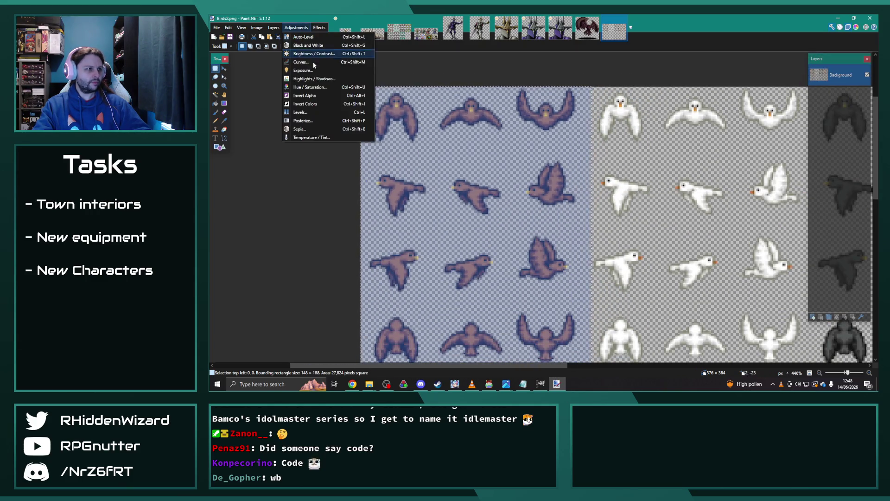
{"action": "left_click", "coordinate": [320, 87]}
{"action": "left_click_drag", "start_coordinate": [533, 156], "coordinate": [587, 150]}
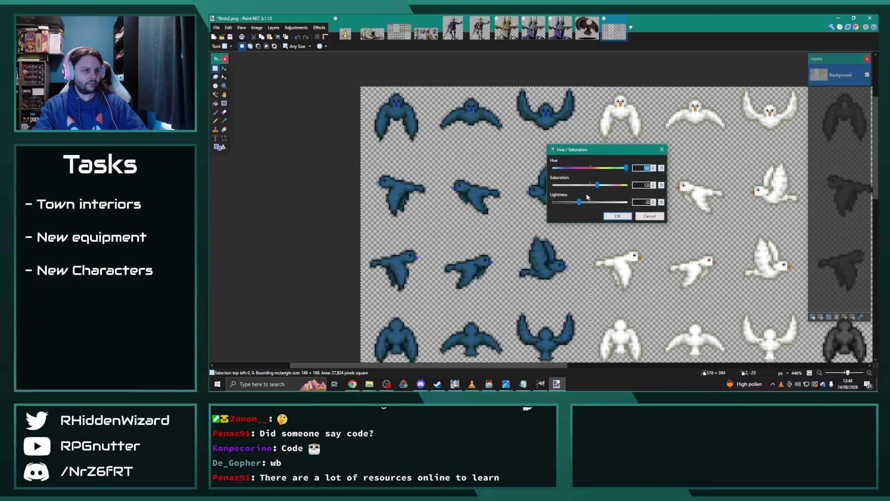
{"action": "left_click_drag", "start_coordinate": [626, 171], "coordinate": [590, 170]}
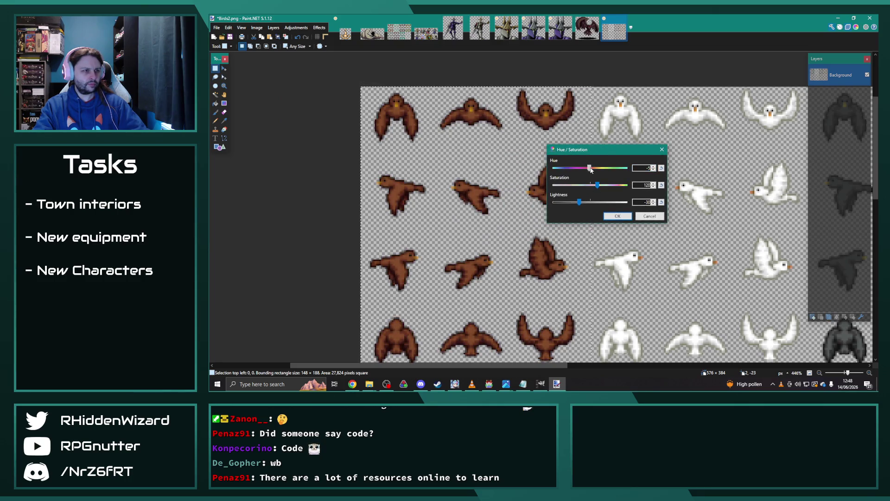